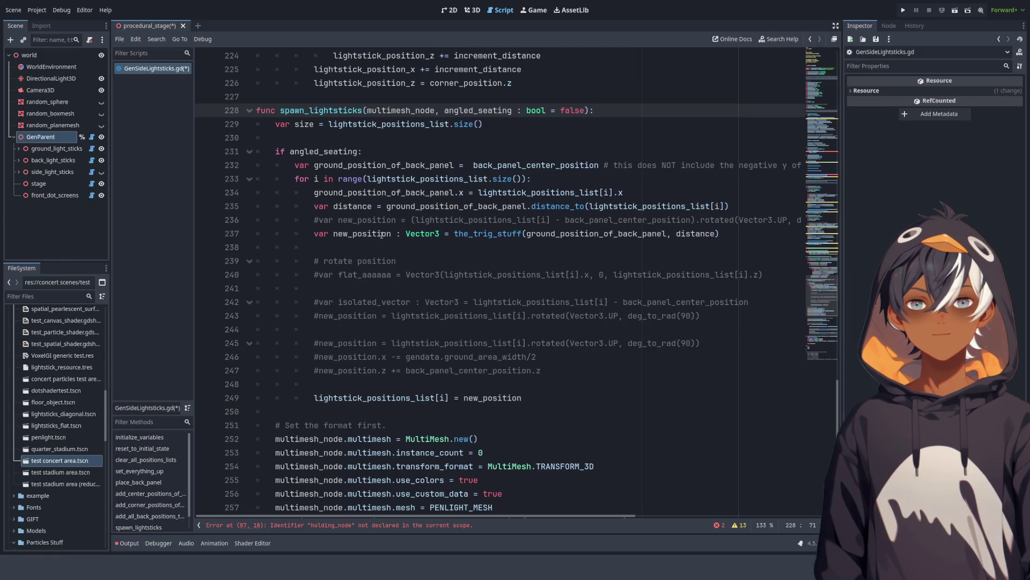
# Step: Review the back-panel code, selecting the clear_all_positions_lists() and spawn_side_multimeshs_and_planes() calls
pyautogui.scroll(-5, 389, 230)
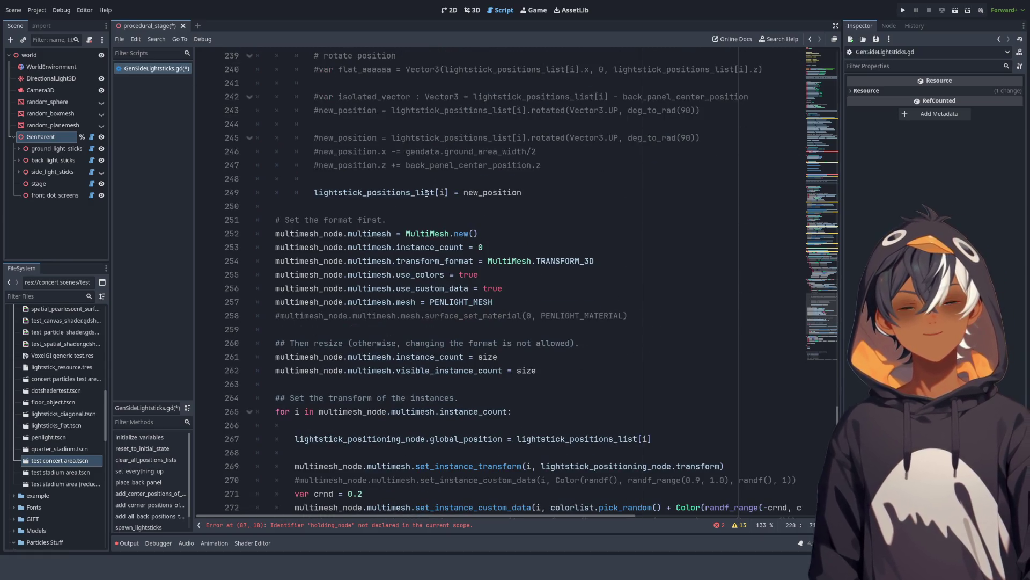
pyautogui.scroll(-2, 427, 194)
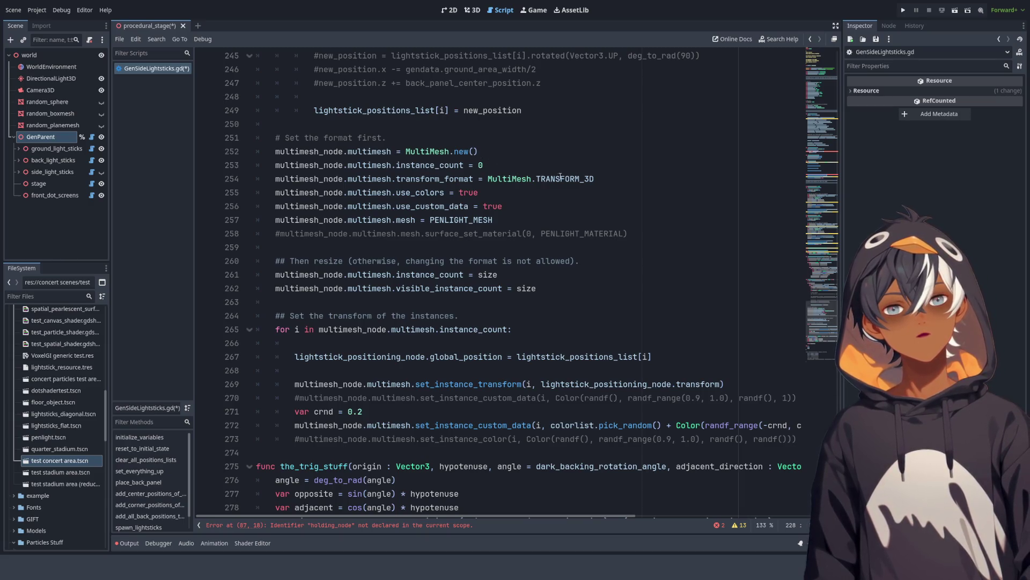
pyautogui.scroll(9, 529, 211)
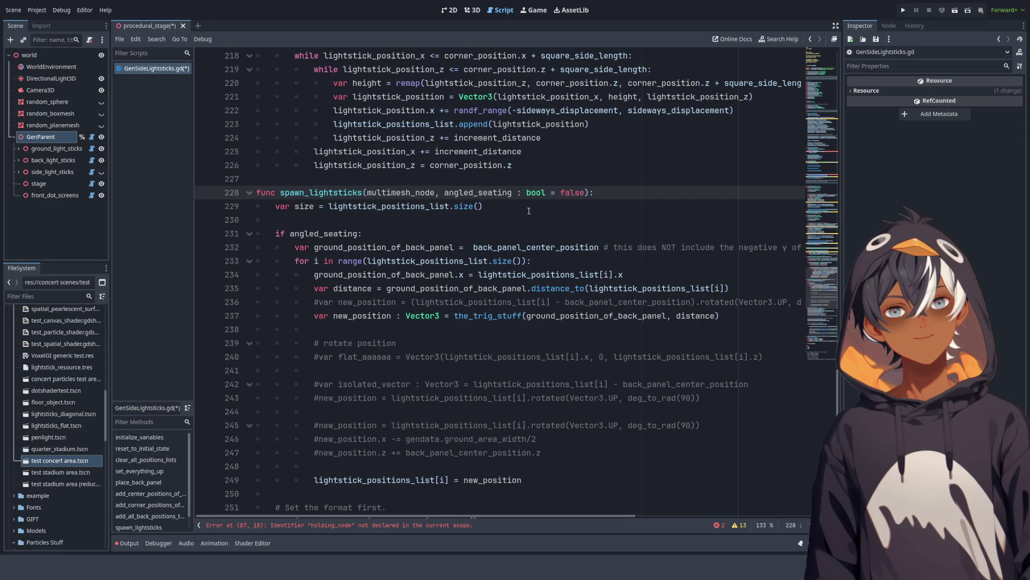
pyautogui.scroll(-8, 427, 193)
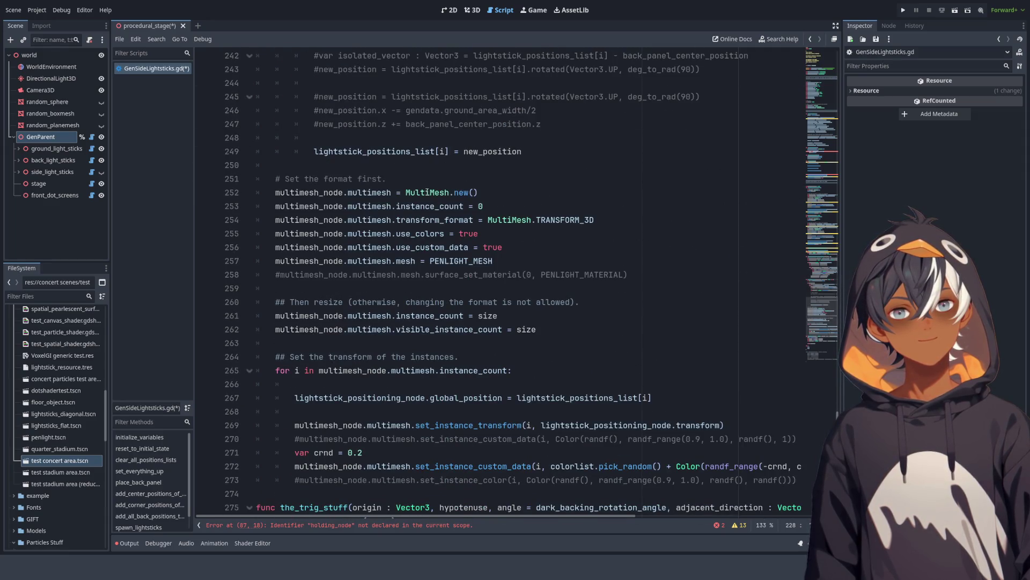
pyautogui.scroll(-2, 460, 172)
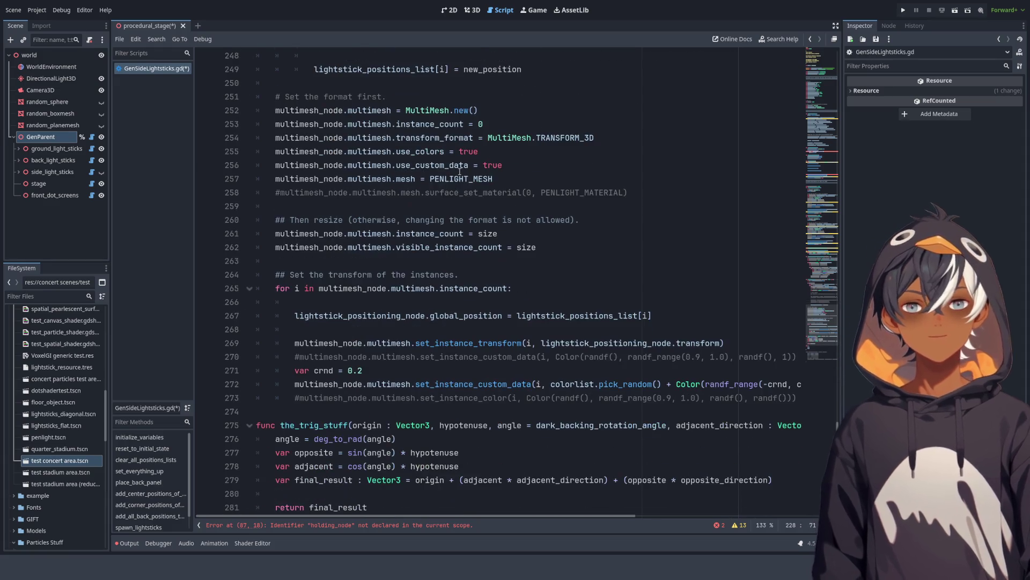
pyautogui.scroll(-2, 481, 199)
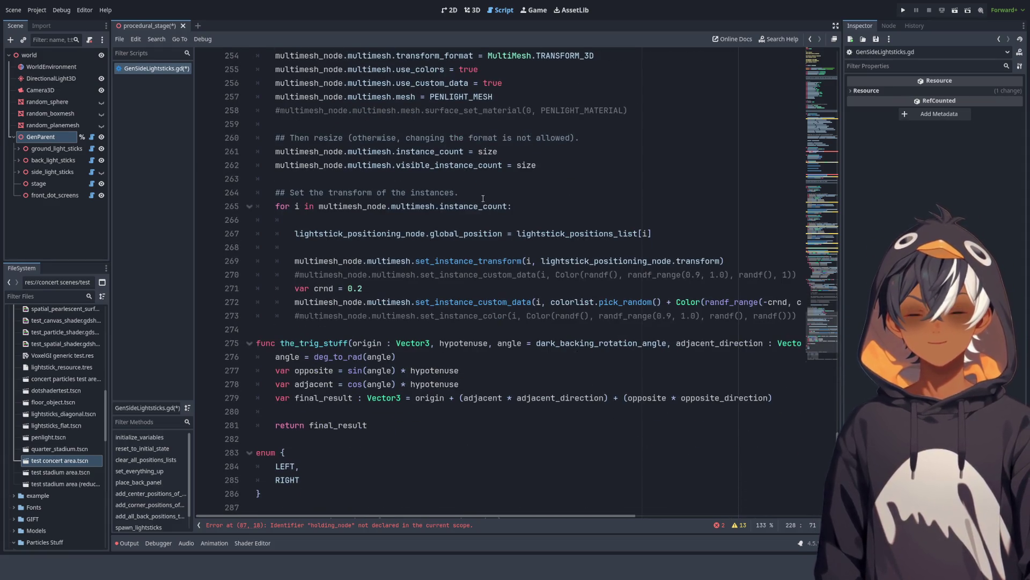
pyautogui.scroll(-3, 486, 266)
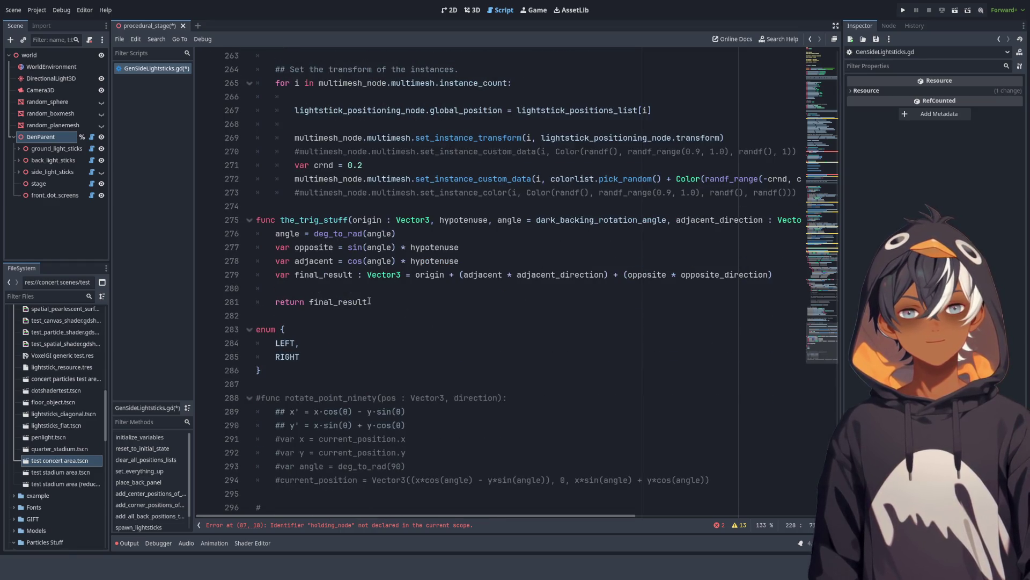
pyautogui.scroll(-1, 319, 340)
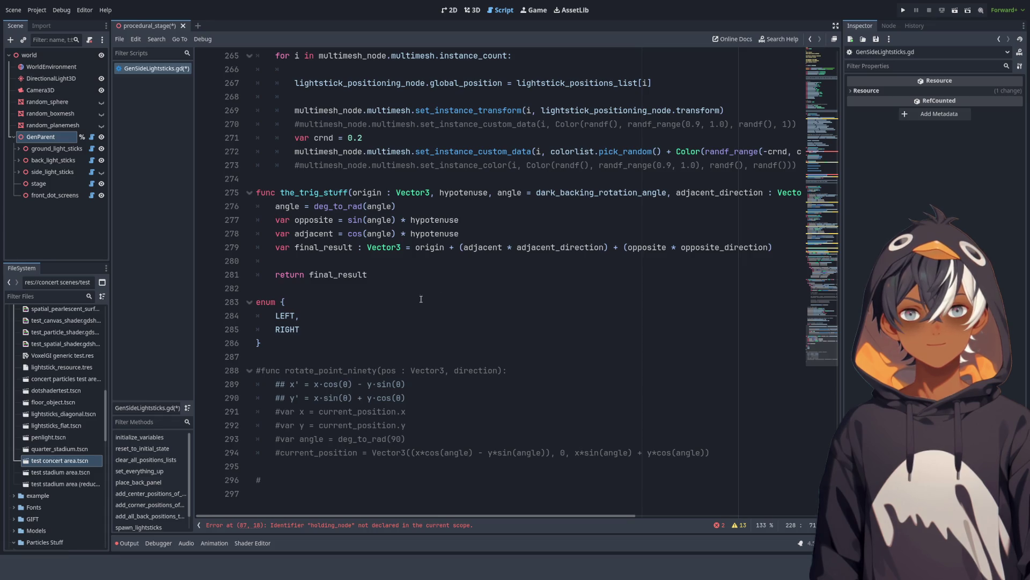
pyautogui.scroll(20, 421, 299)
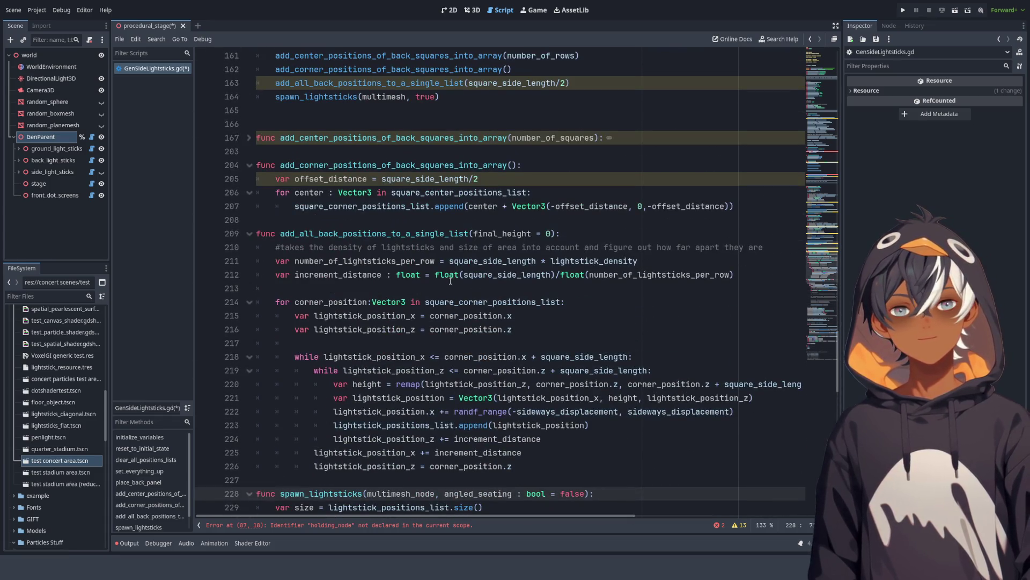
pyautogui.scroll(15, 450, 280)
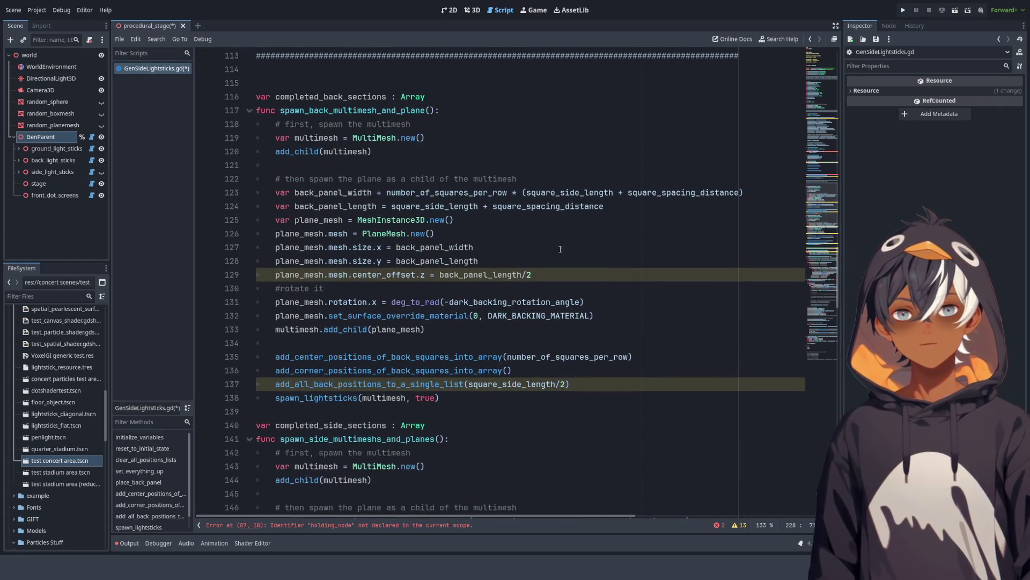
pyautogui.scroll(5, 560, 249)
pyautogui.scroll(-7, 435, 242)
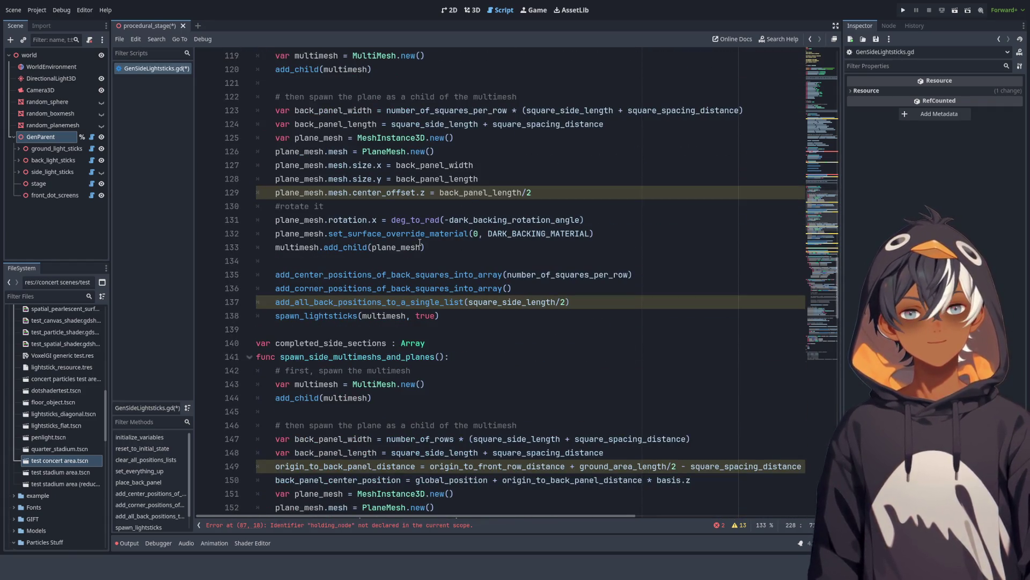
pyautogui.click(461, 288)
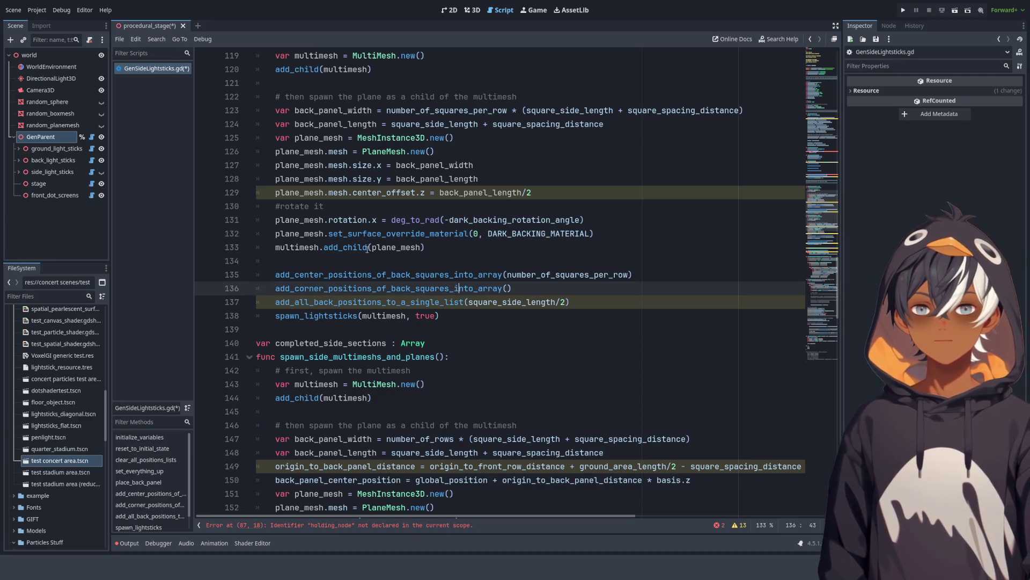
pyautogui.scroll(2, 436, 242)
pyautogui.scroll(9, 436, 242)
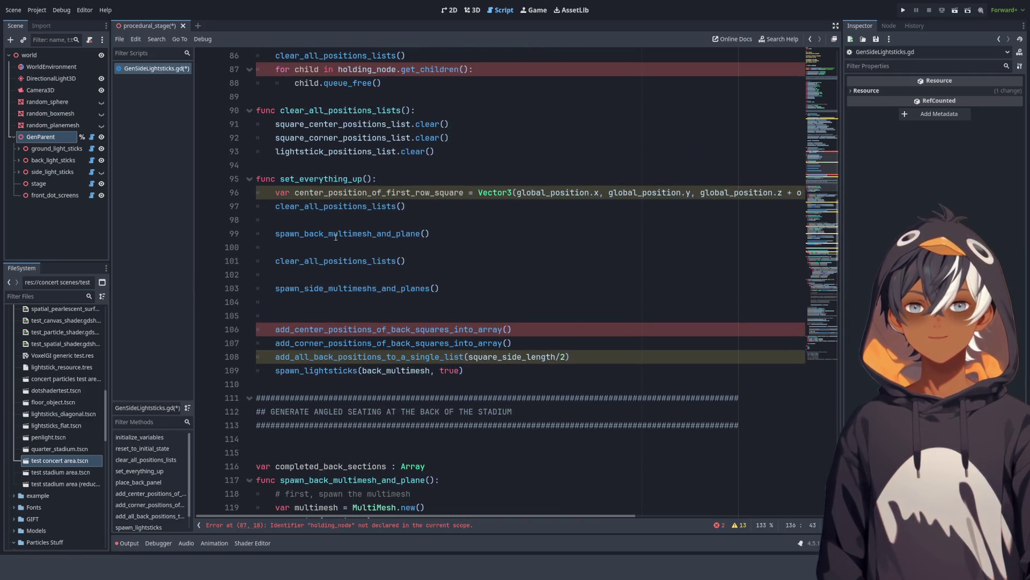
pyautogui.moveTo(276, 261); pyautogui.dragTo(476, 265)
pyautogui.moveTo(275, 288); pyautogui.dragTo(461, 295)
pyautogui.scroll(-13, 473, 268)
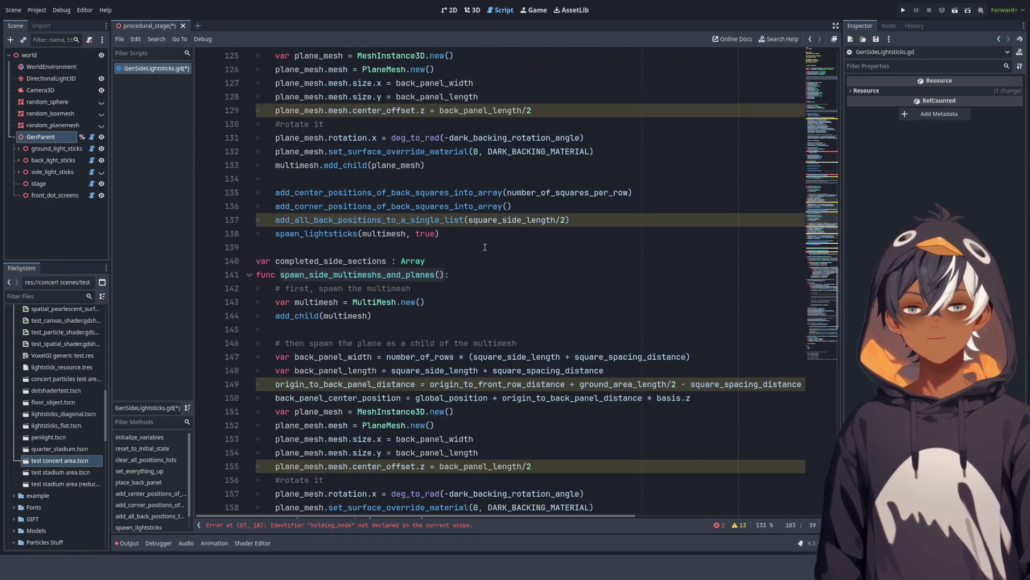
pyautogui.scroll(-3, 498, 242)
pyautogui.scroll(5, 499, 238)
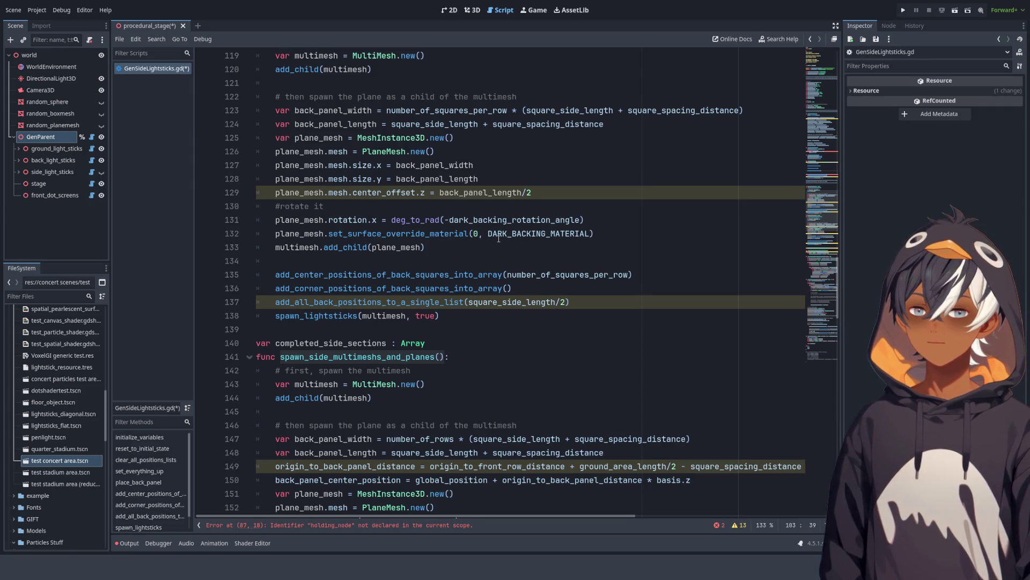
# Step: Below the spawn_lightsticks call, add the comment '# and finally we place the multimesh where it needs to be'
pyautogui.click(464, 318)
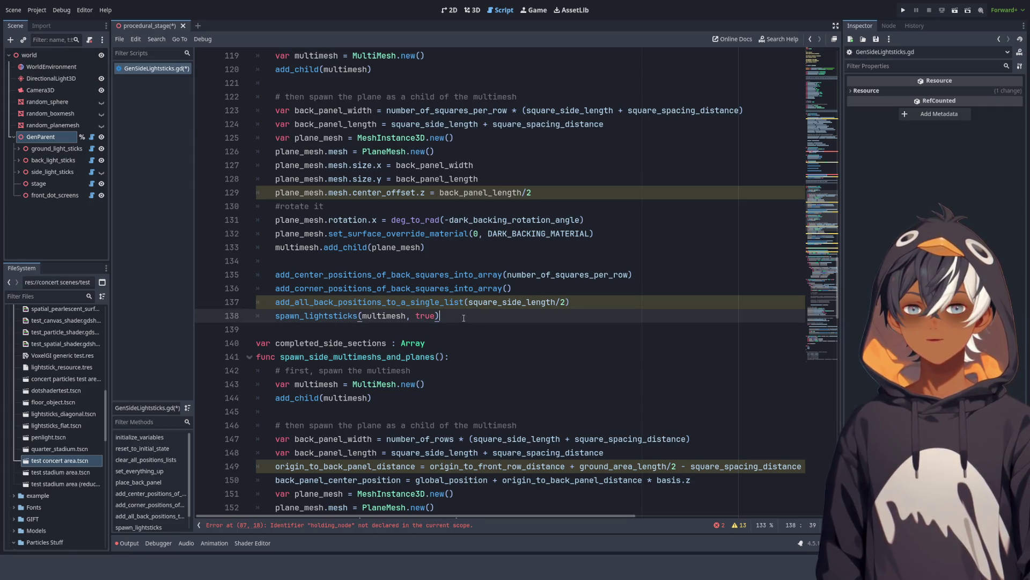
pyautogui.press('Return')
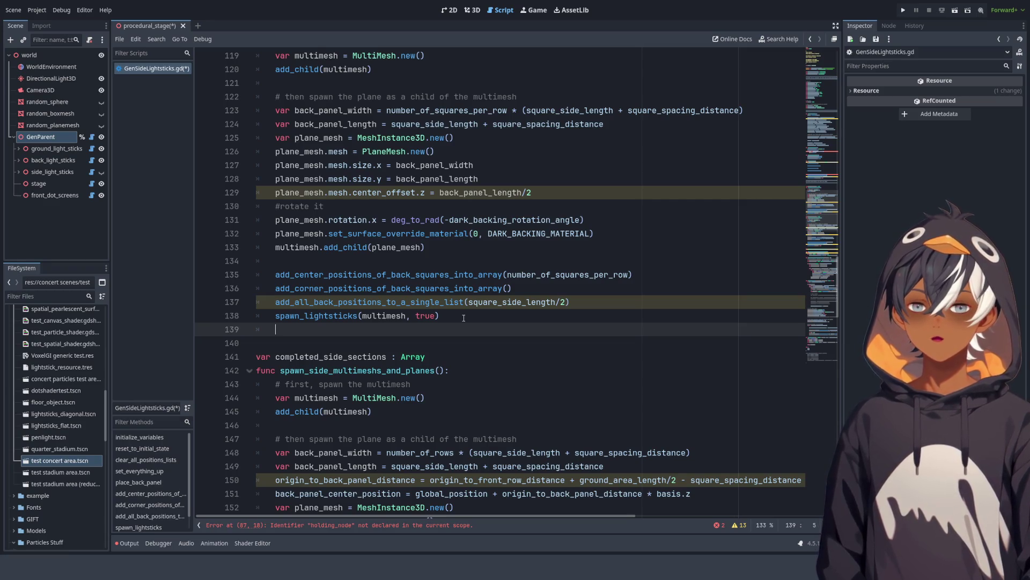
pyautogui.press('Return')
pyautogui.write('#')
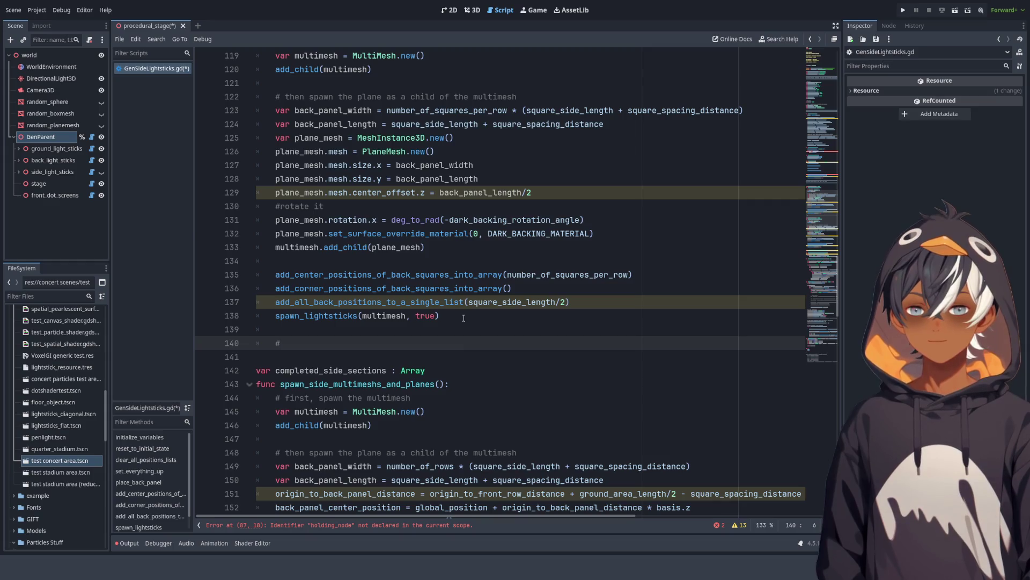
pyautogui.write(' and finally')
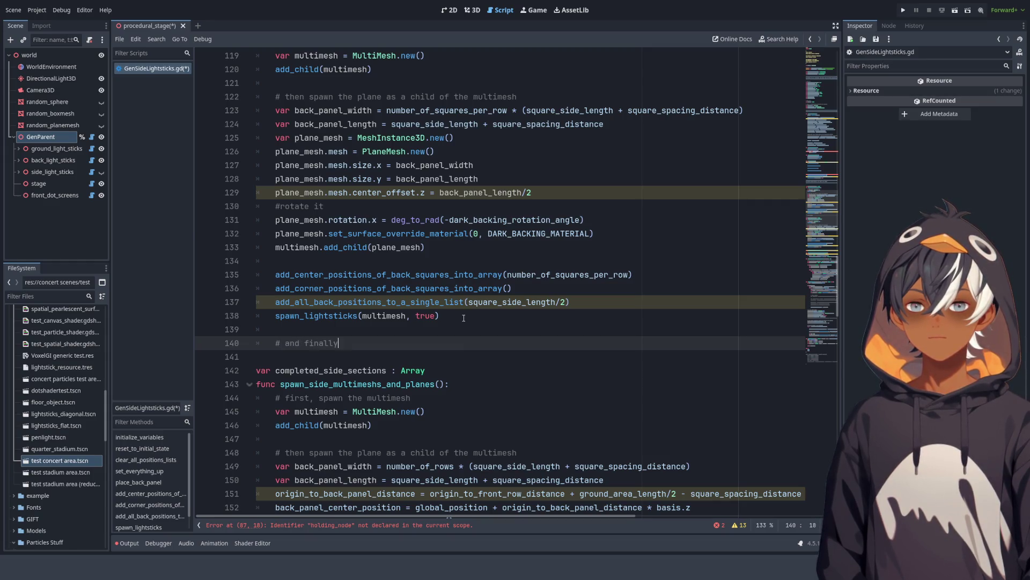
pyautogui.write(' we place ')
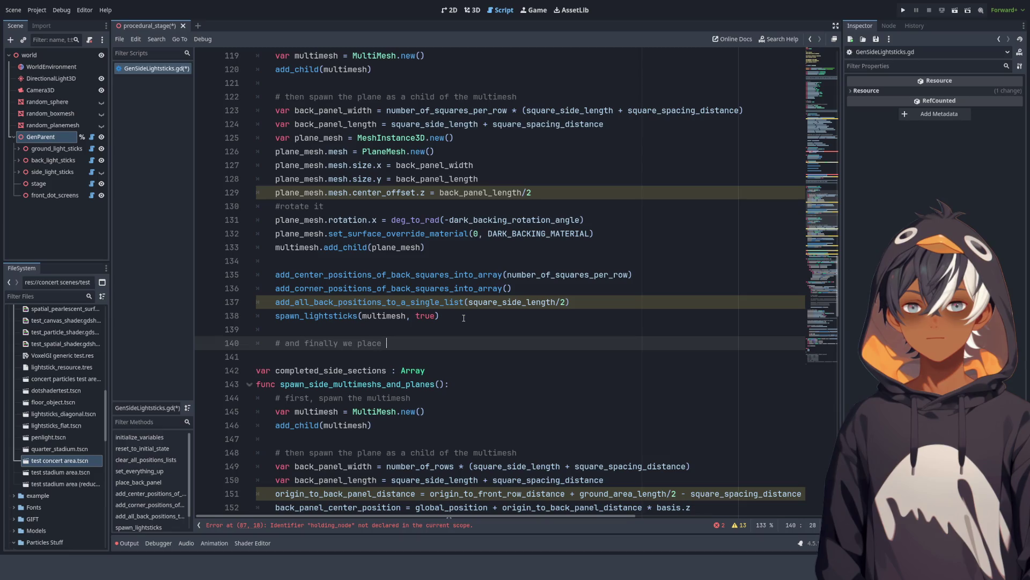
pyautogui.write('the multime')
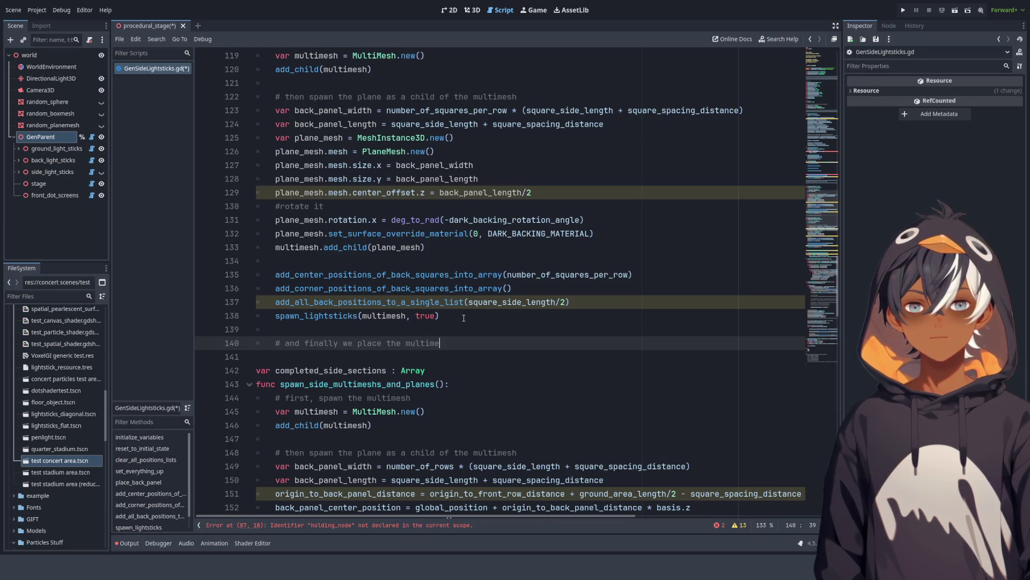
pyautogui.write('sh where it ne')
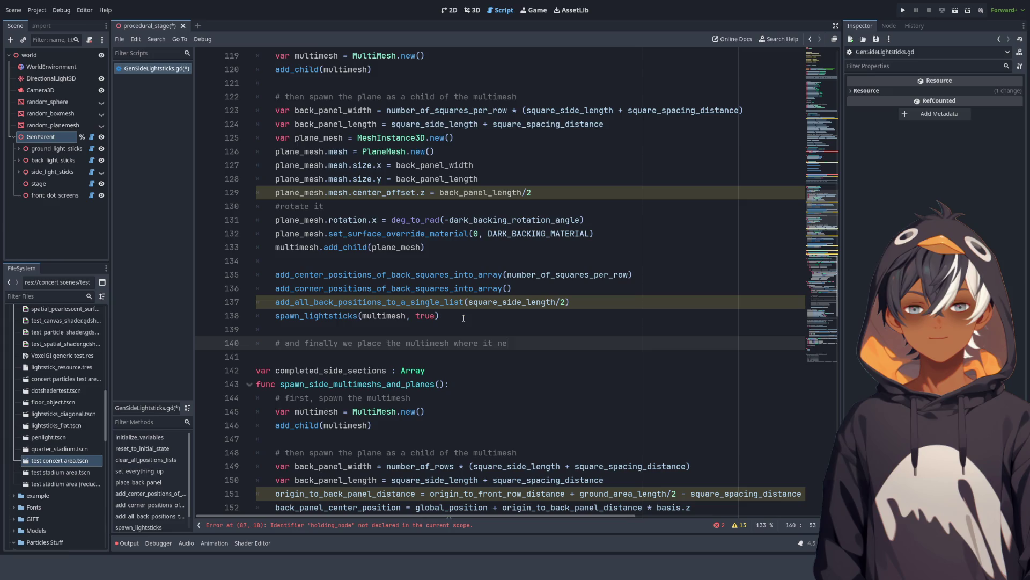
pyautogui.write('eds to be')
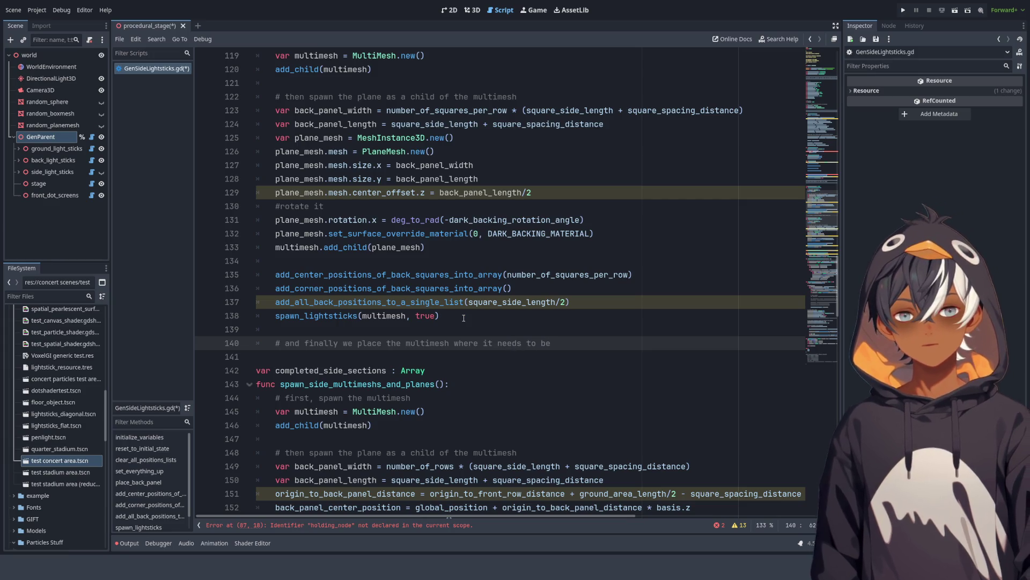
pyautogui.press('Return')
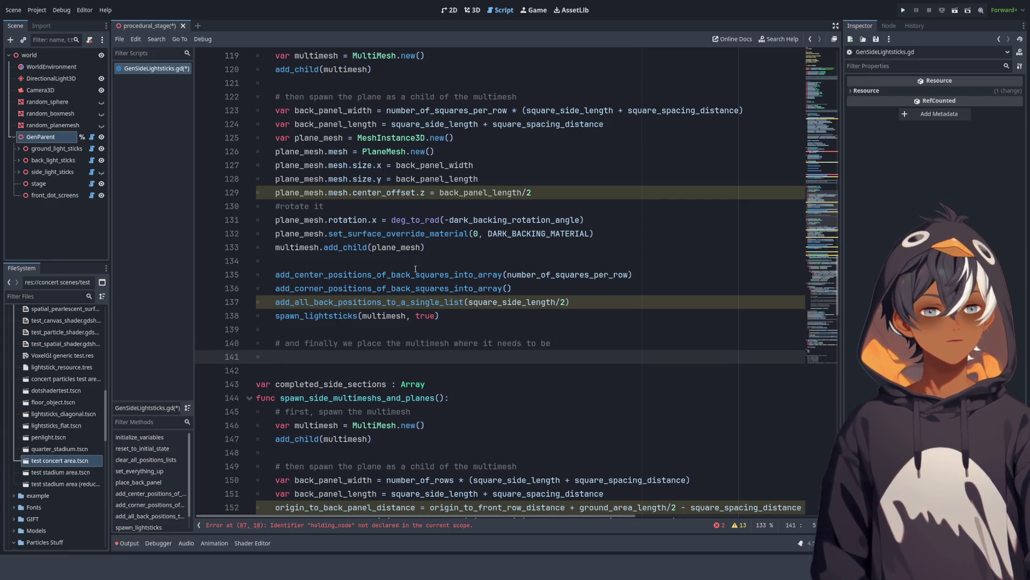
pyautogui.scroll(-4, 415, 269)
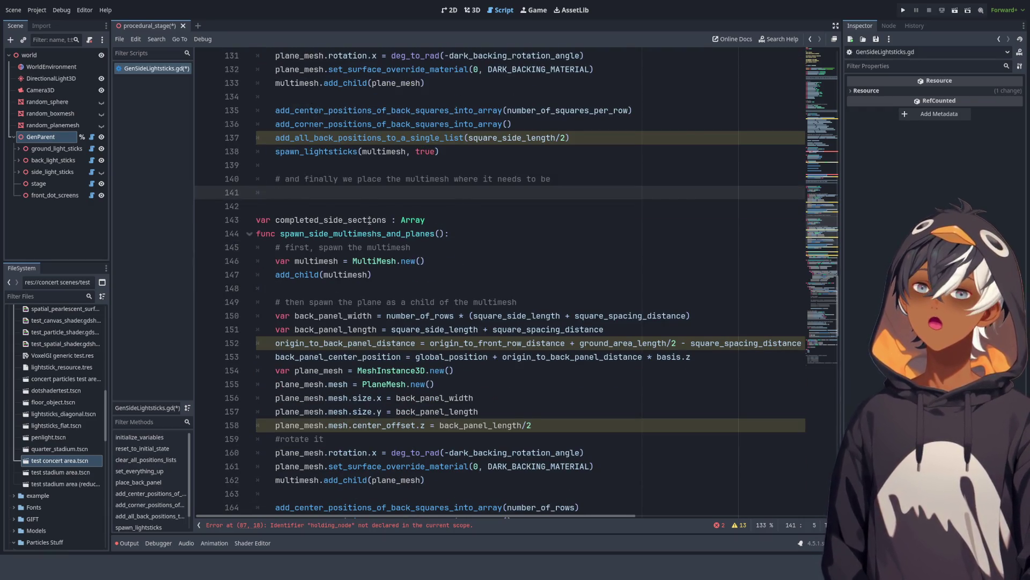
pyautogui.scroll(4, 333, 200)
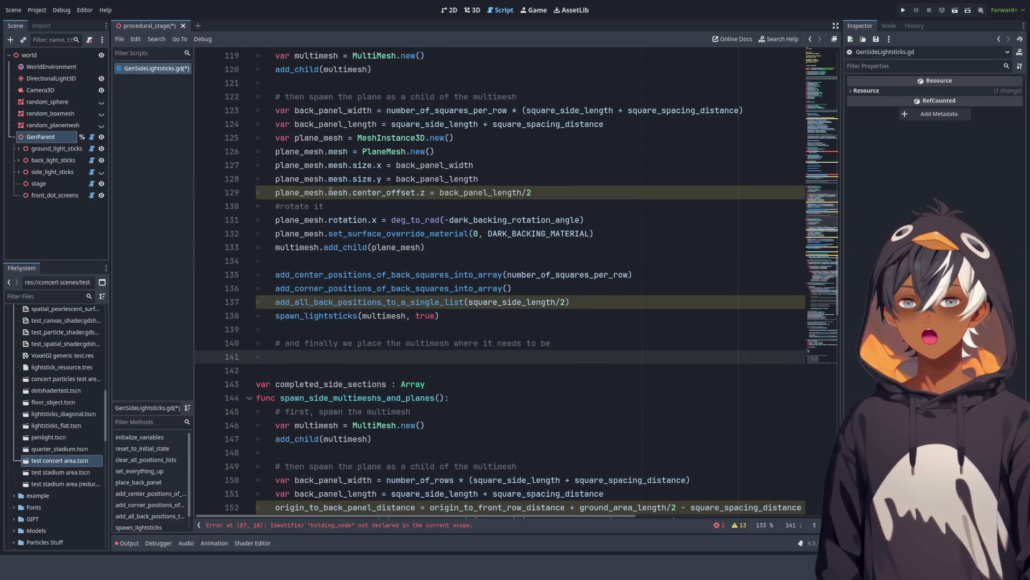
pyautogui.scroll(-4, 413, 236)
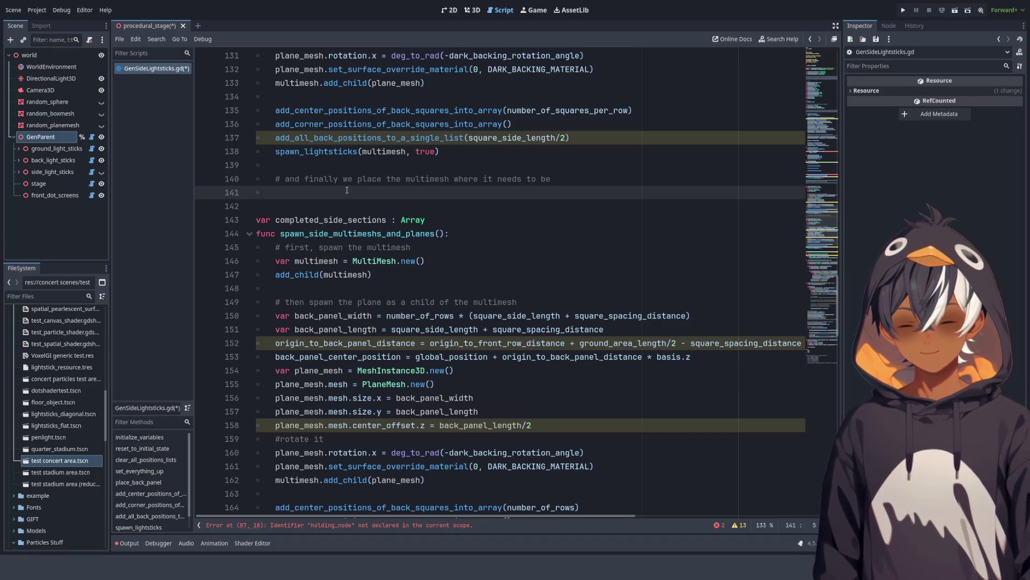
# Step: Write 'multimesh.global_position += dsafsfdsa * get_parent_node_3d().basis.z' and select the placeholder dsafsfdsa
pyautogui.write('multi')
pyautogui.press('BackSpace')
pyautogui.press('BackSpace')
pyautogui.press('BackSpace')
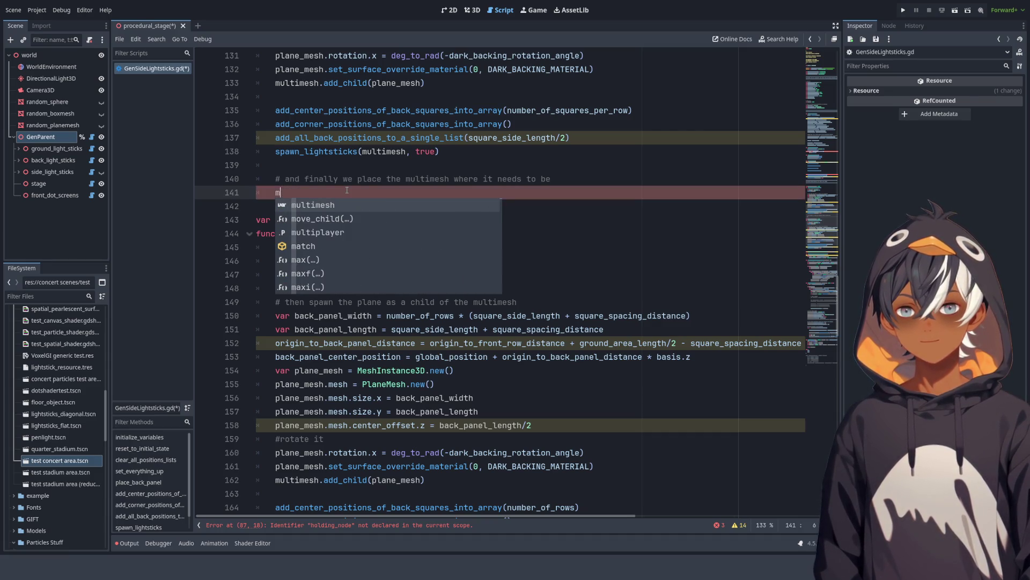
pyautogui.press('Return')
pyautogui.write('global')
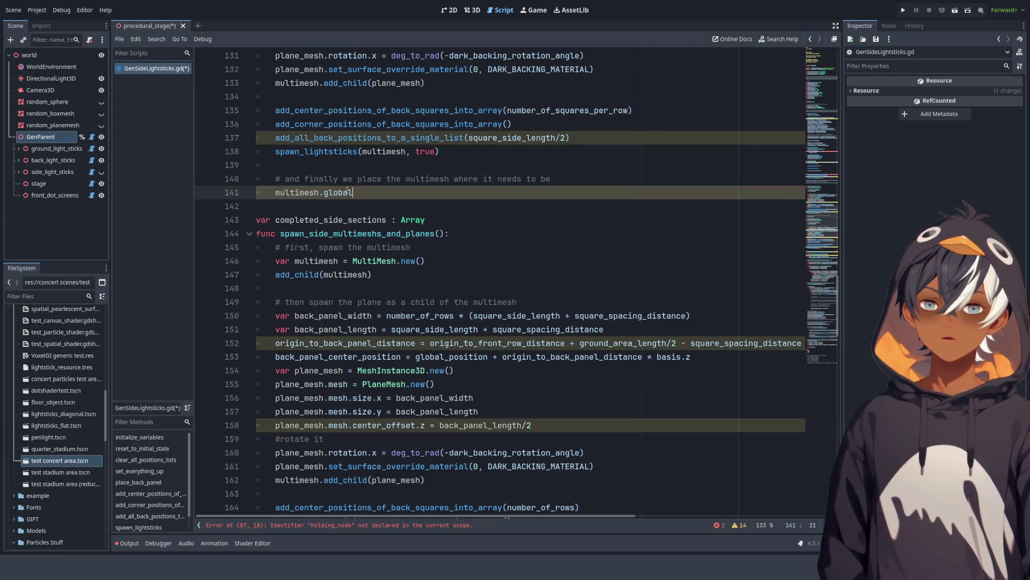
pyautogui.write('_position')
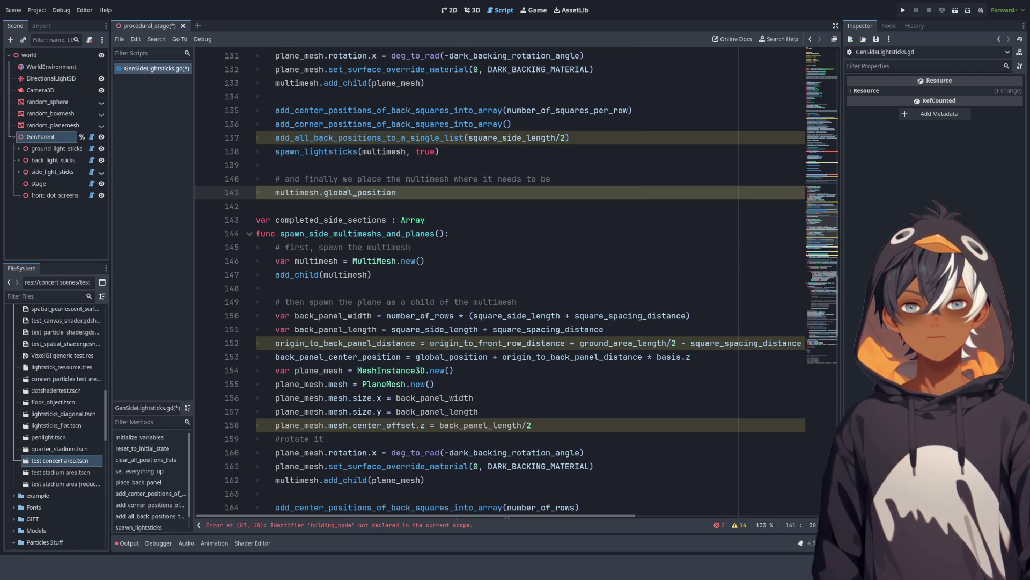
pyautogui.write(' = global')
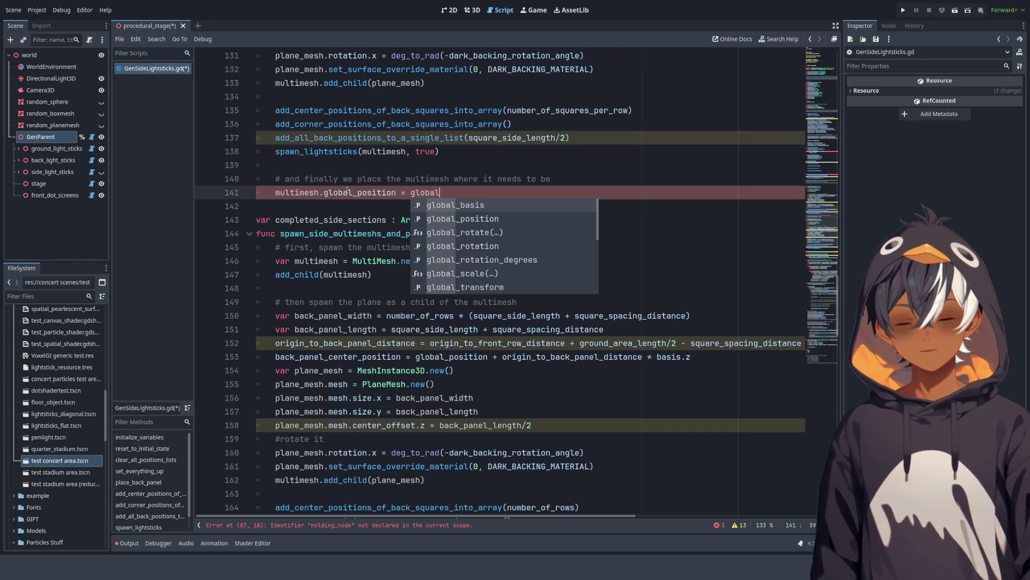
pyautogui.press('BackSpace')
pyautogui.press('BackSpace')
pyautogui.press('BackSpace')
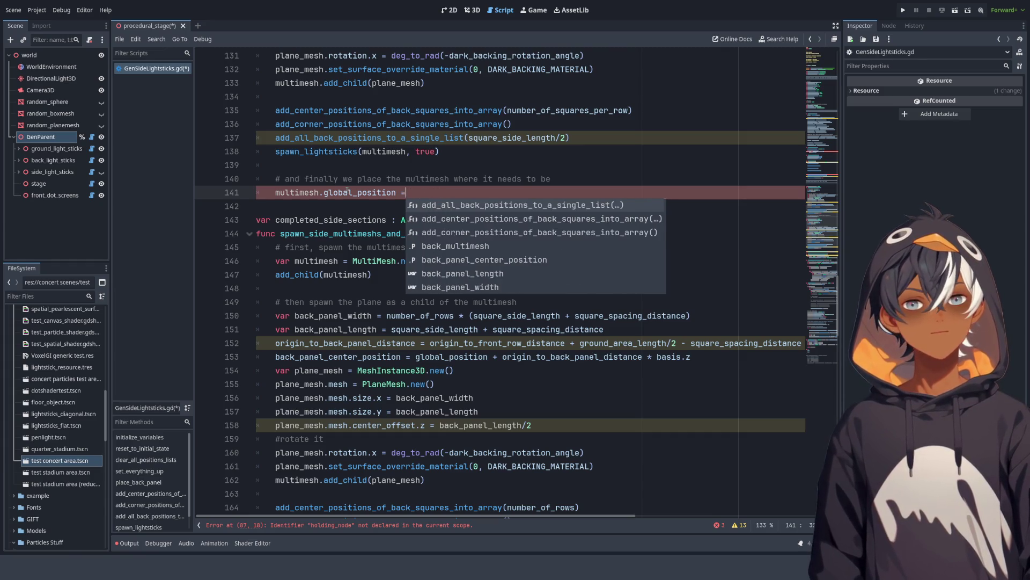
pyautogui.write('+= ')
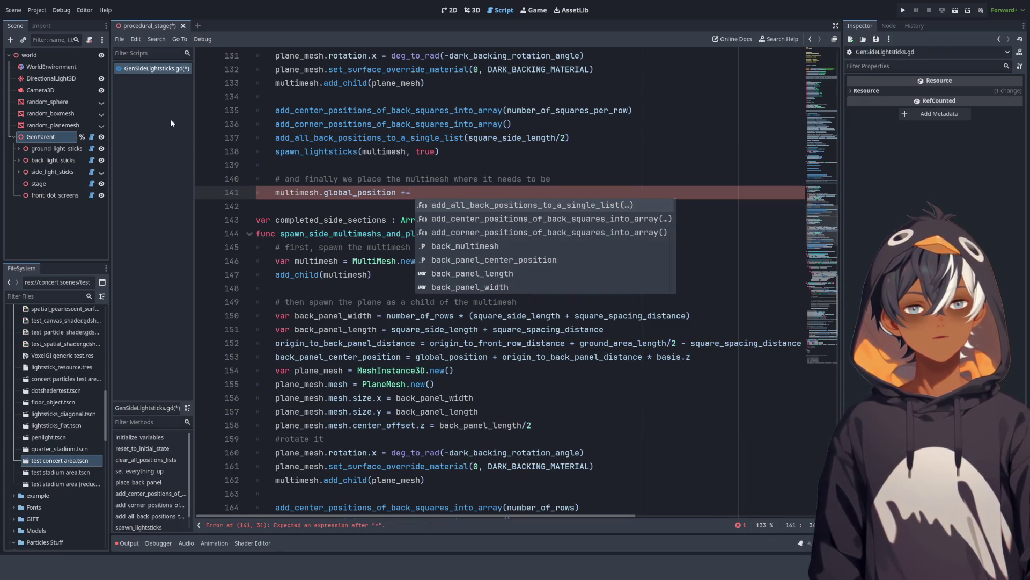
pyautogui.write('dsafsfdsa')
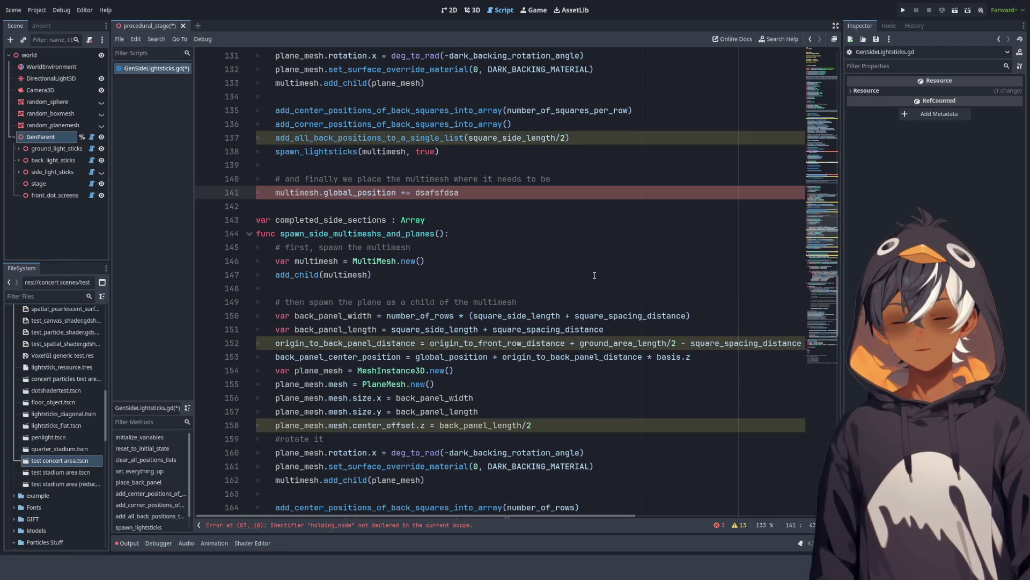
pyautogui.write(' * get')
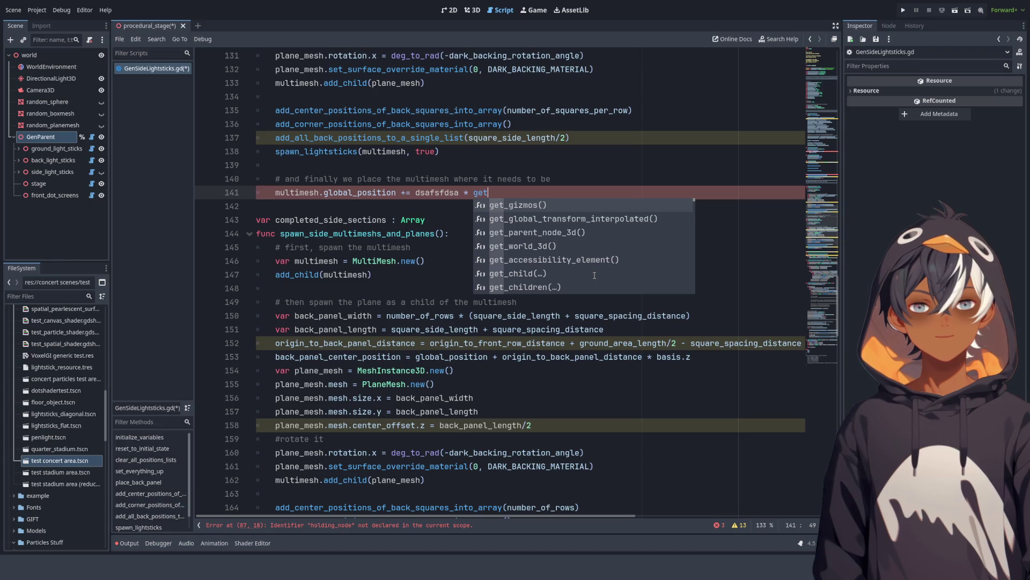
pyautogui.click(557, 233)
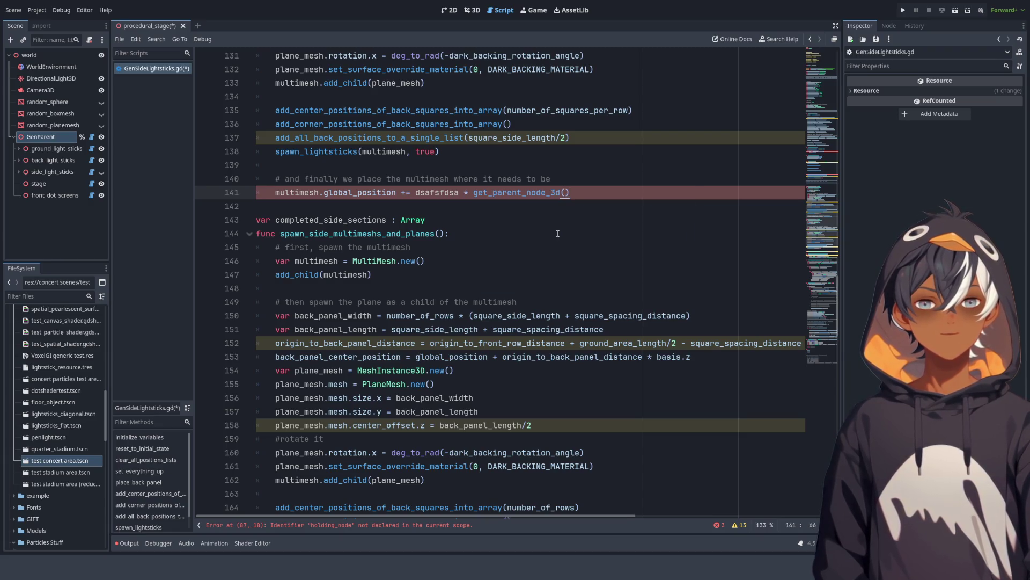
pyautogui.write('.ba')
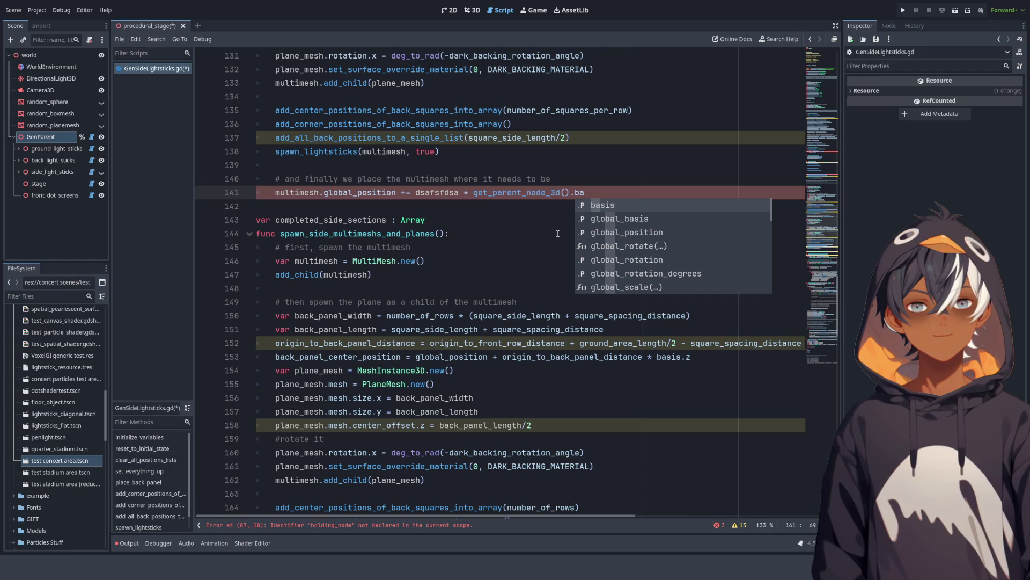
pyautogui.press('Return')
pyautogui.write('.z')
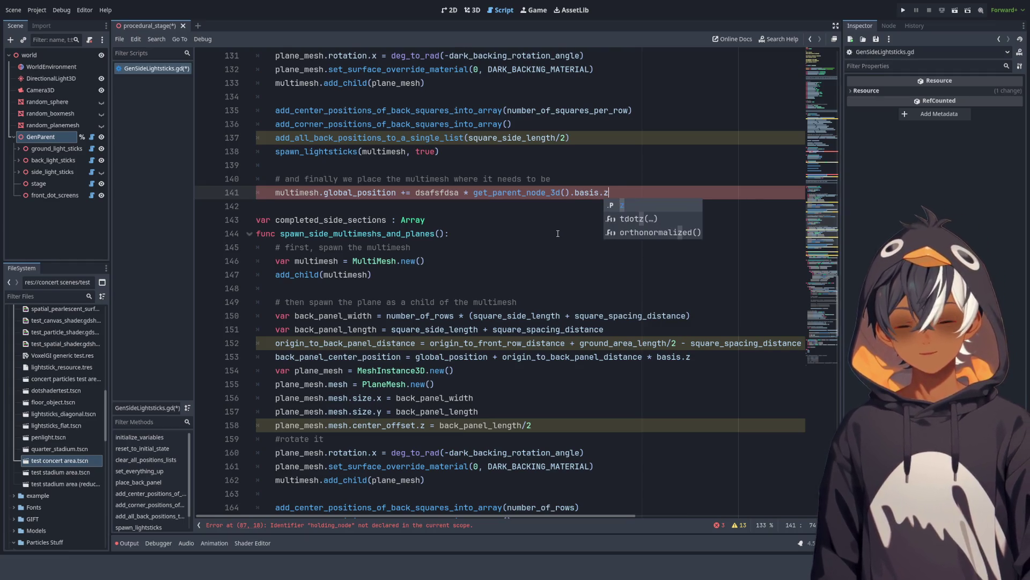
pyautogui.doubleClick(443, 193)
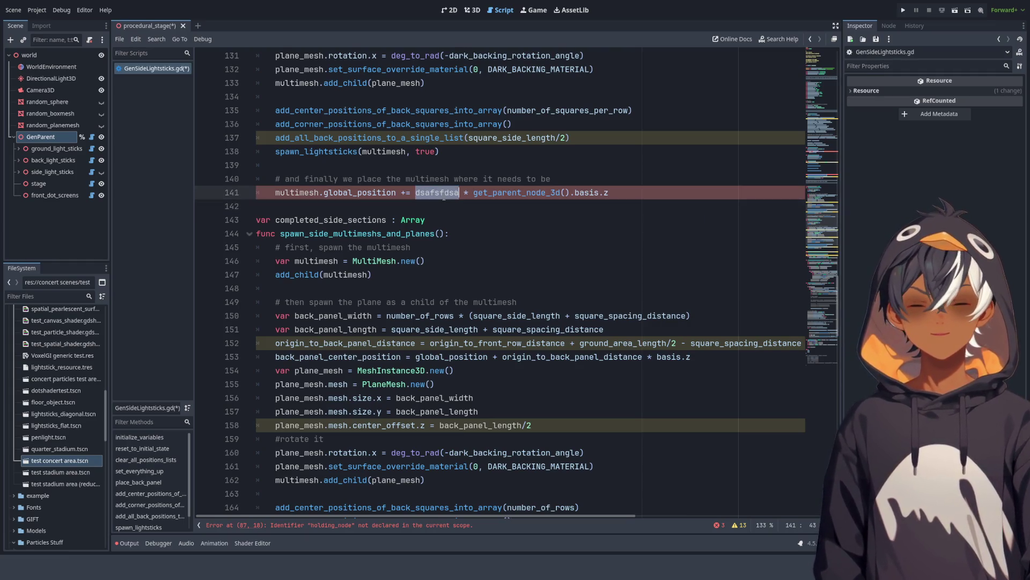
pyautogui.scroll(20, 469, 251)
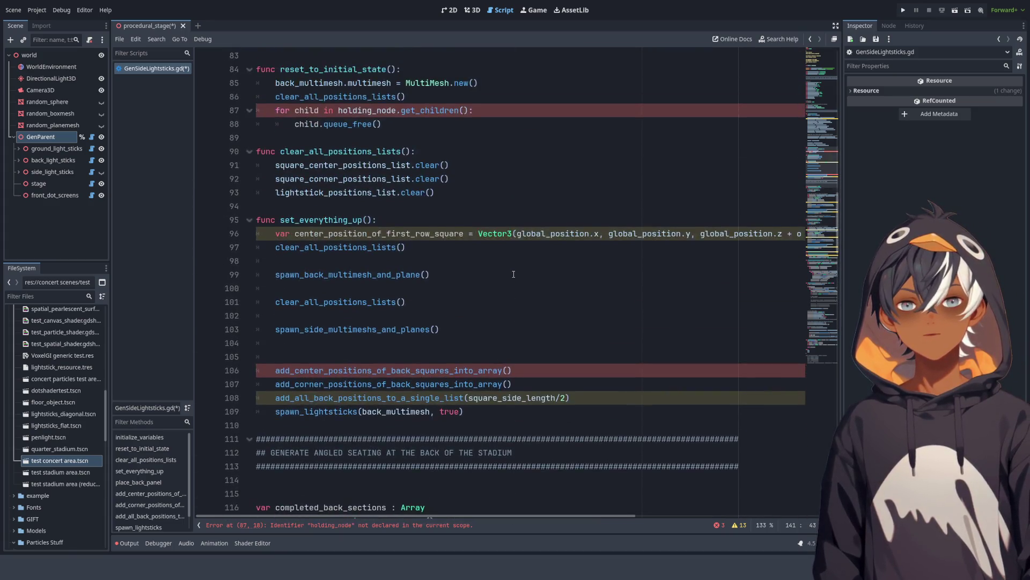
# Step: Check ground_light_sticks and side_light_sticks, then return to GenParent's gendata values (side length 10, 3 rows)
pyautogui.click(35, 137)
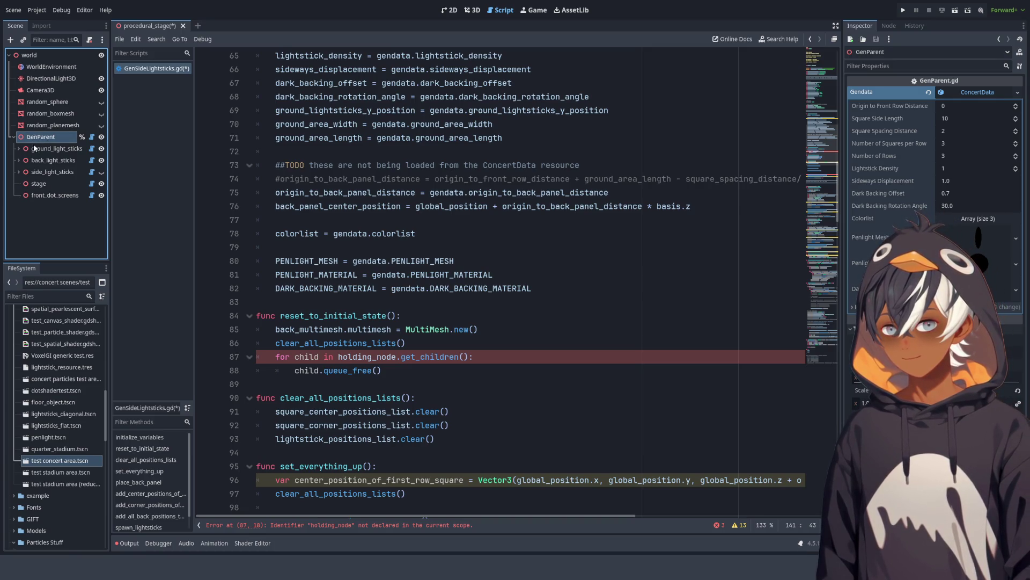
pyautogui.click(47, 147)
pyautogui.click(48, 172)
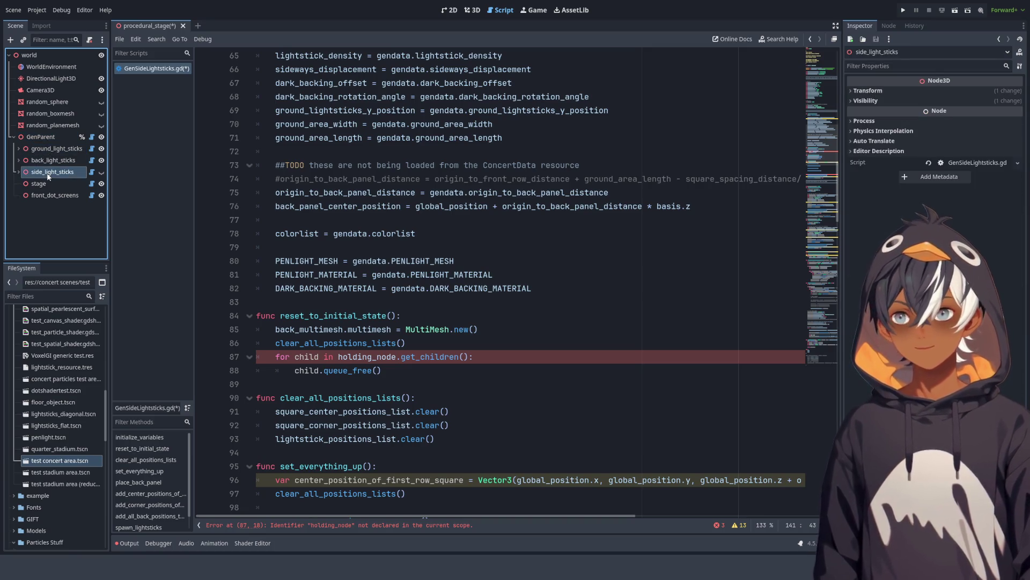
pyautogui.click(42, 139)
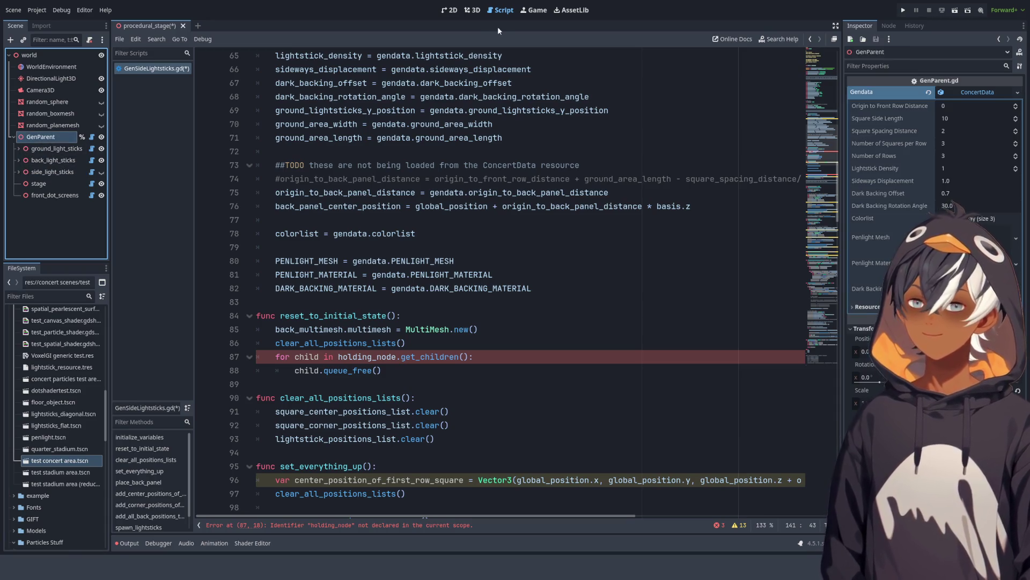
# Step: Inspect the lightstick floor in 3D via ground_light_sticks and back_light_sticks, then go back to the script
pyautogui.click(473, 10)
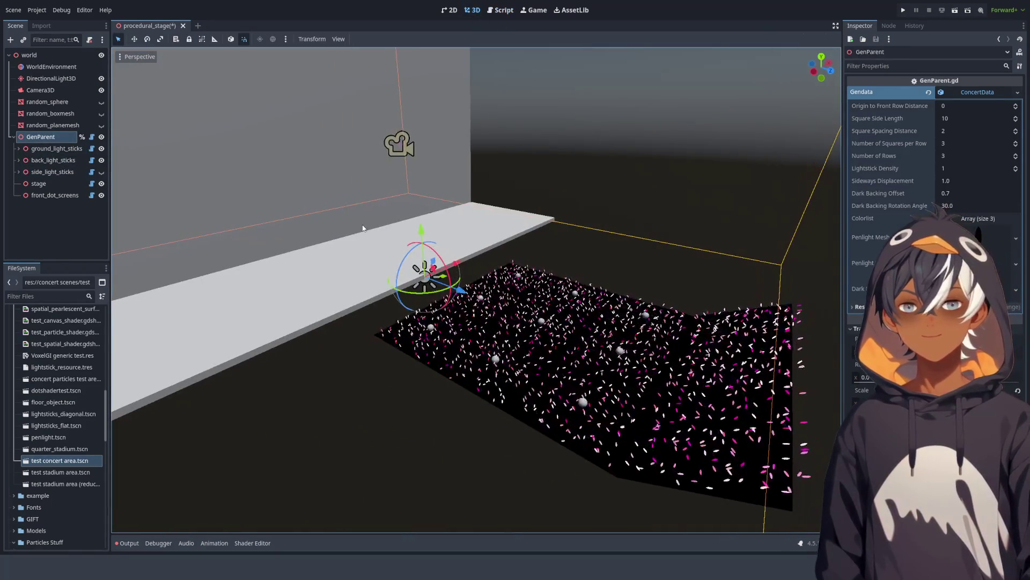
pyautogui.moveTo(344, 227)
pyautogui.mouseDown()
pyautogui.moveTo(285, 205)
pyautogui.moveTo(285, 238)
pyautogui.moveTo(490, 237)
pyautogui.moveTo(344, 230)
pyautogui.mouseUp()
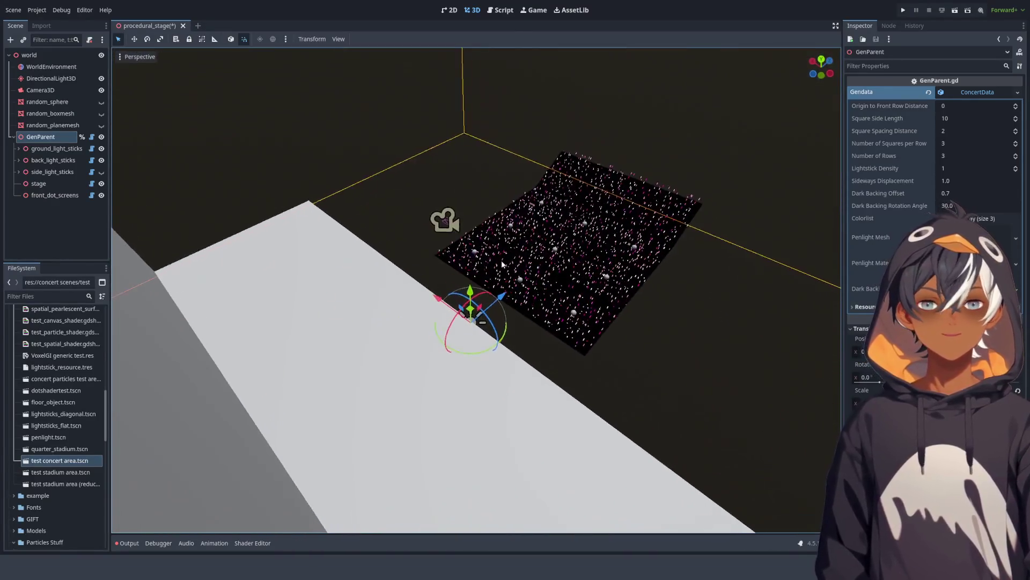
pyautogui.click(65, 150)
pyautogui.click(59, 160)
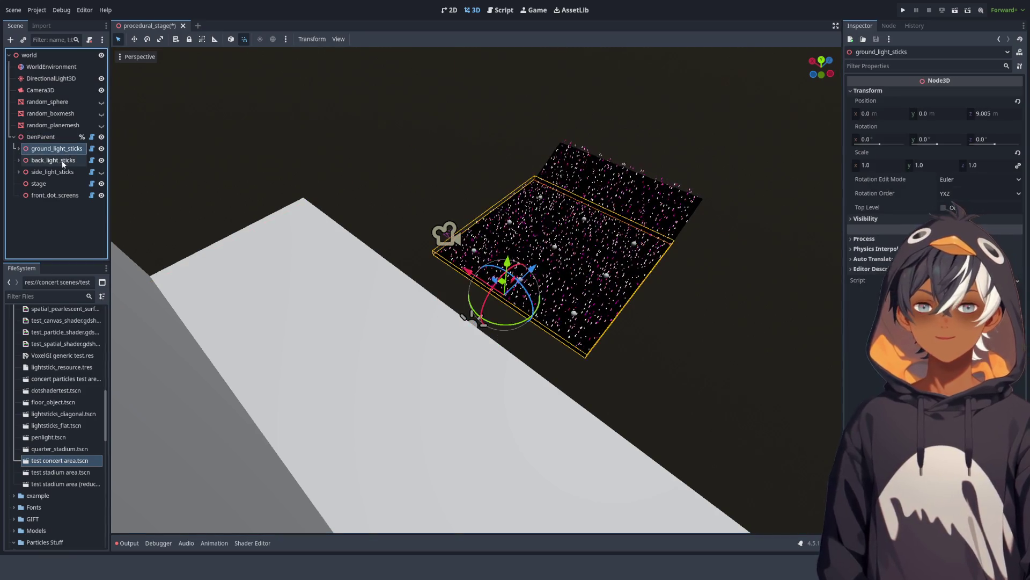
pyautogui.click(57, 137)
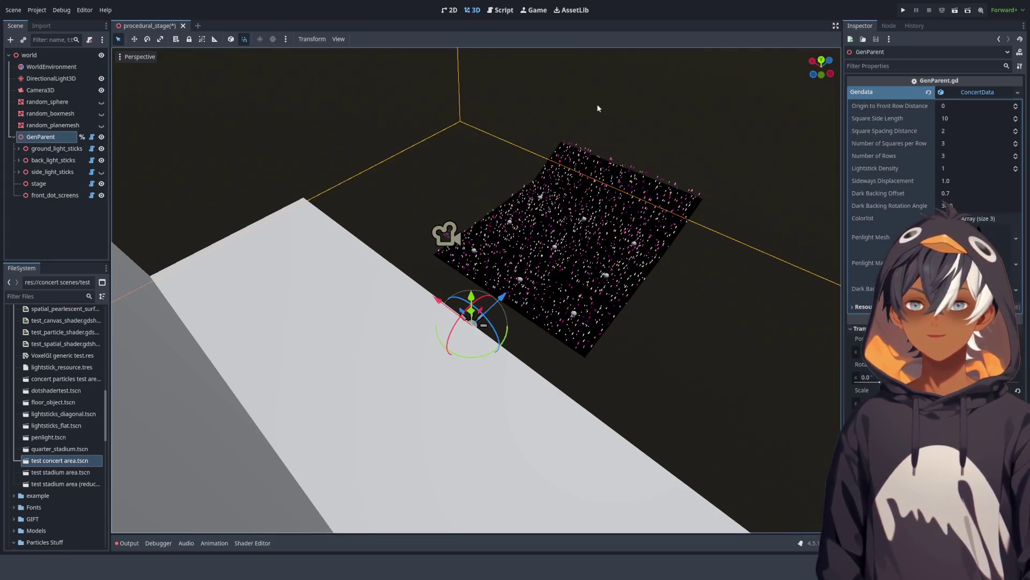
pyautogui.click(494, 11)
pyautogui.scroll(7, 343, 230)
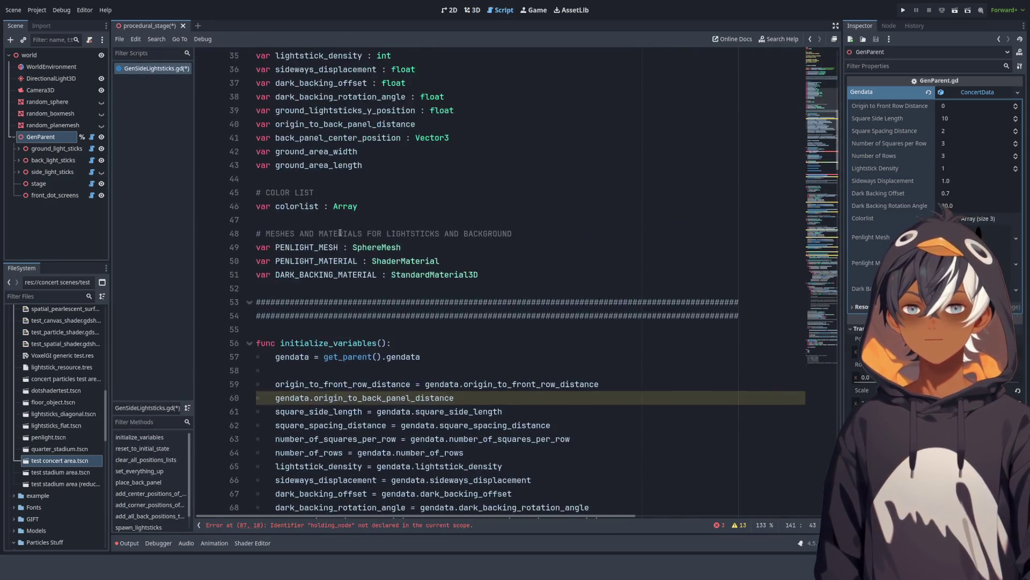
pyautogui.scroll(-12, 343, 230)
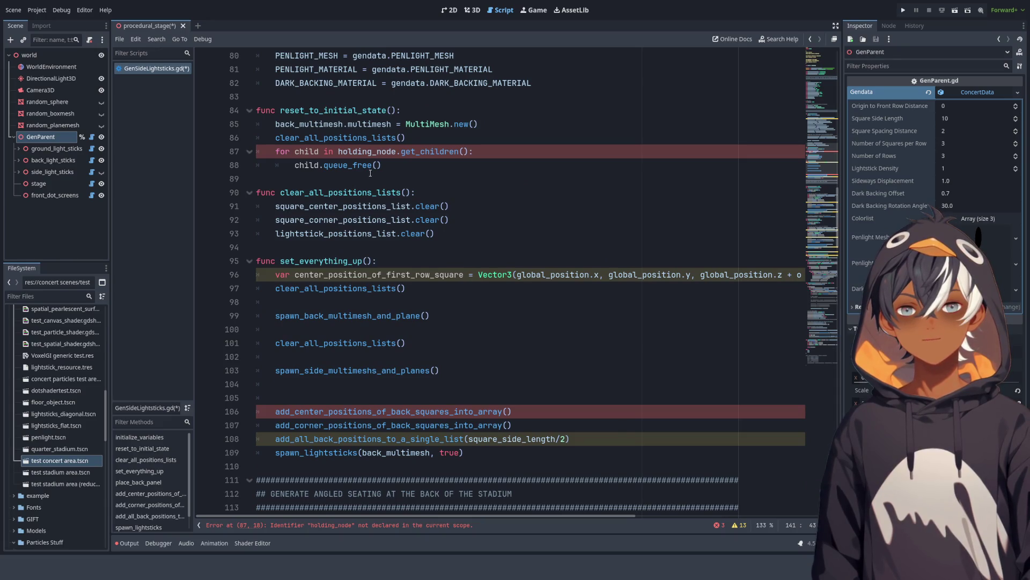
pyautogui.scroll(11, 371, 173)
pyautogui.scroll(6, 323, 158)
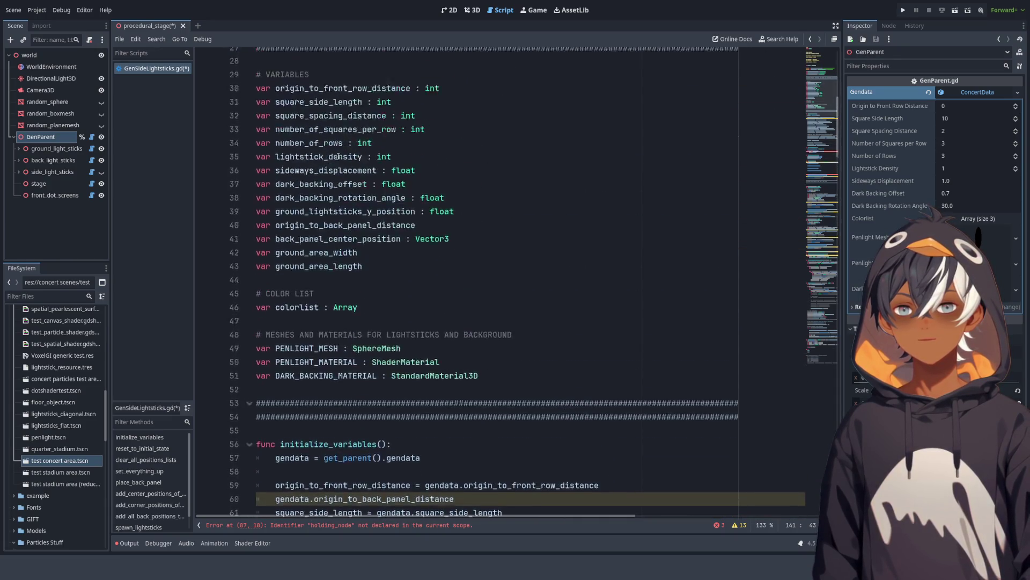
pyautogui.scroll(-16, 321, 177)
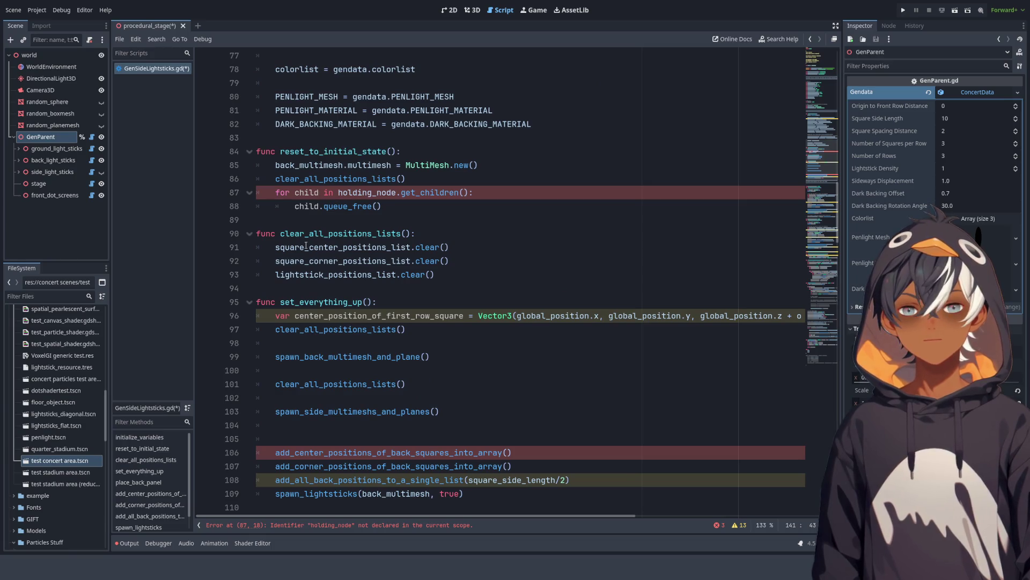
pyautogui.scroll(19, 321, 236)
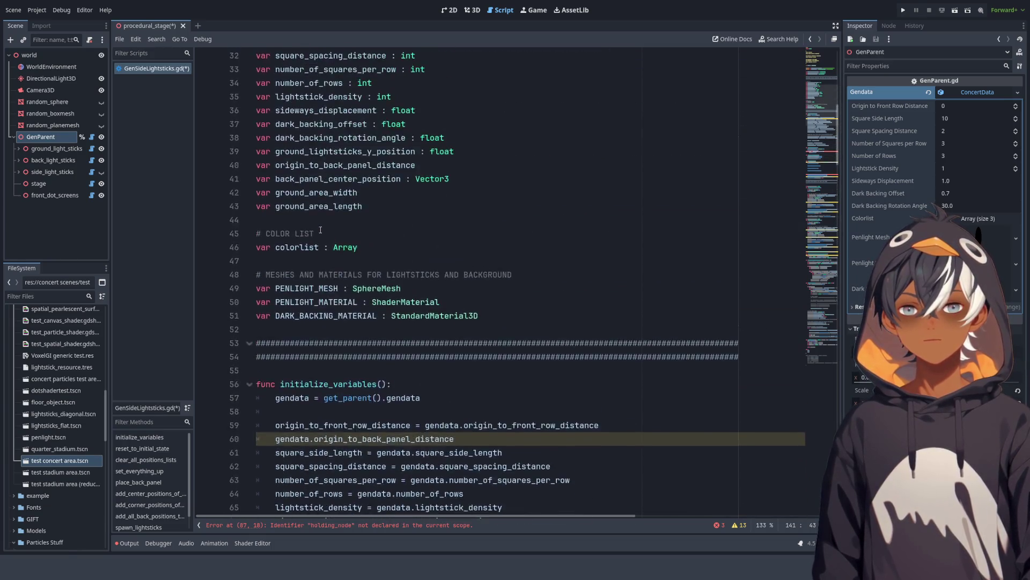
pyautogui.scroll(6, 323, 229)
pyautogui.scroll(-14, 317, 247)
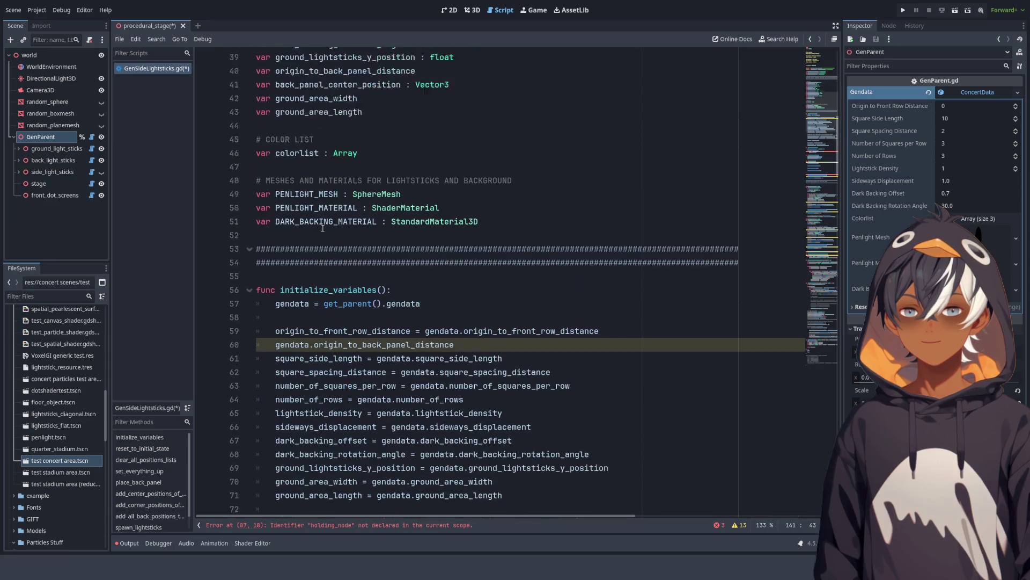
pyautogui.scroll(-2, 314, 261)
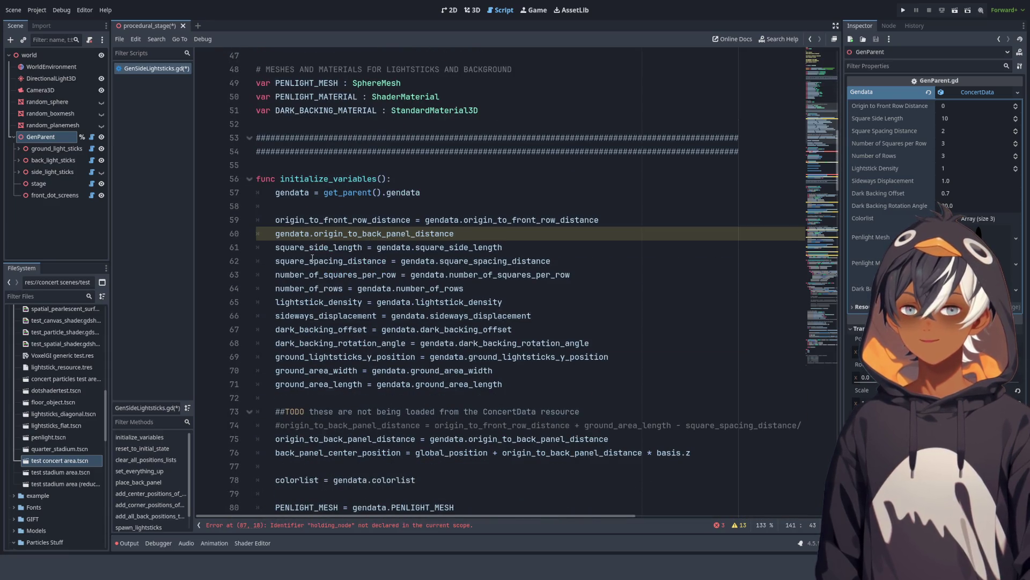
pyautogui.scroll(-7, 312, 259)
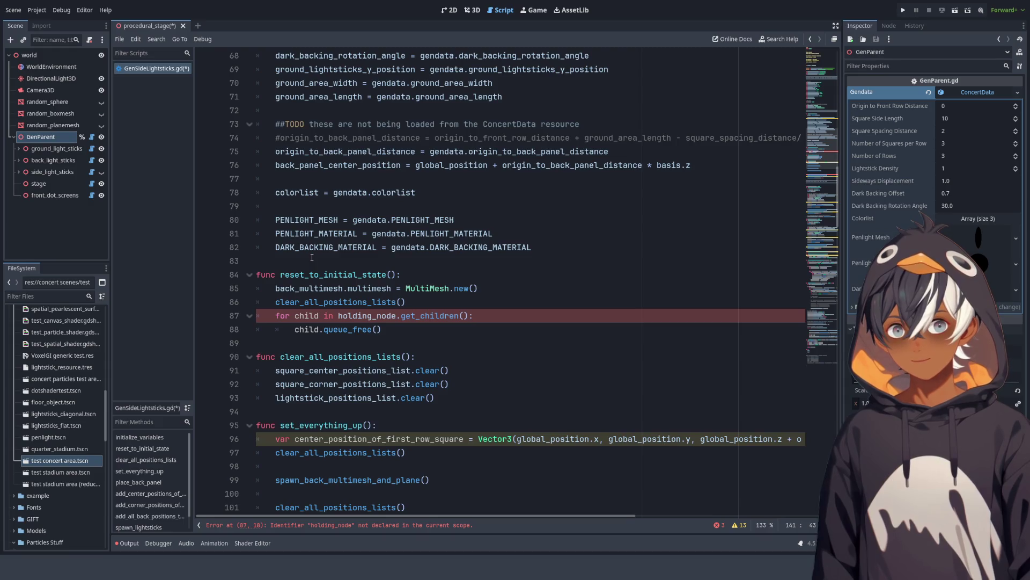
pyautogui.scroll(-1, 312, 258)
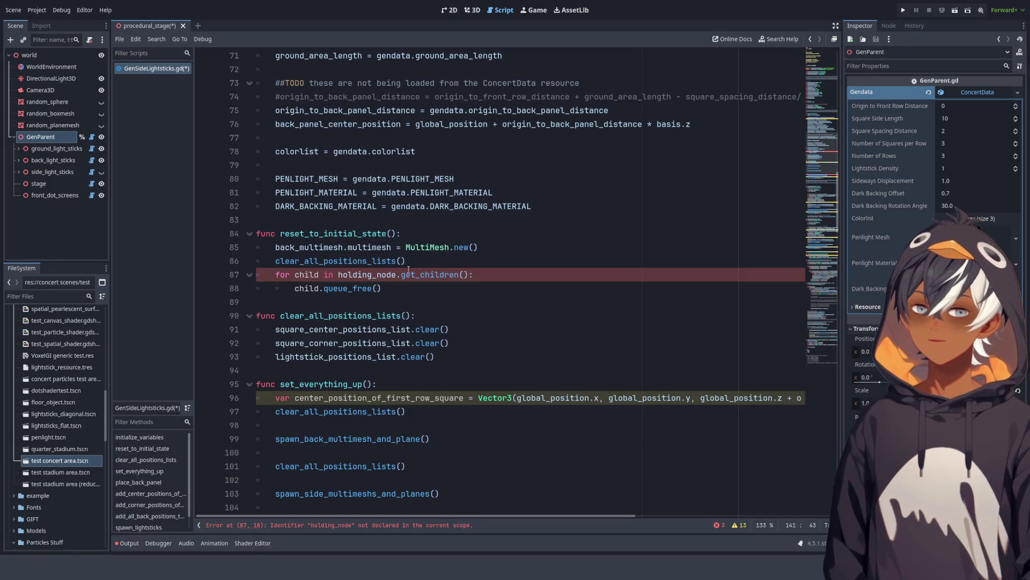
pyautogui.scroll(6, 409, 269)
pyautogui.scroll(-9, 424, 268)
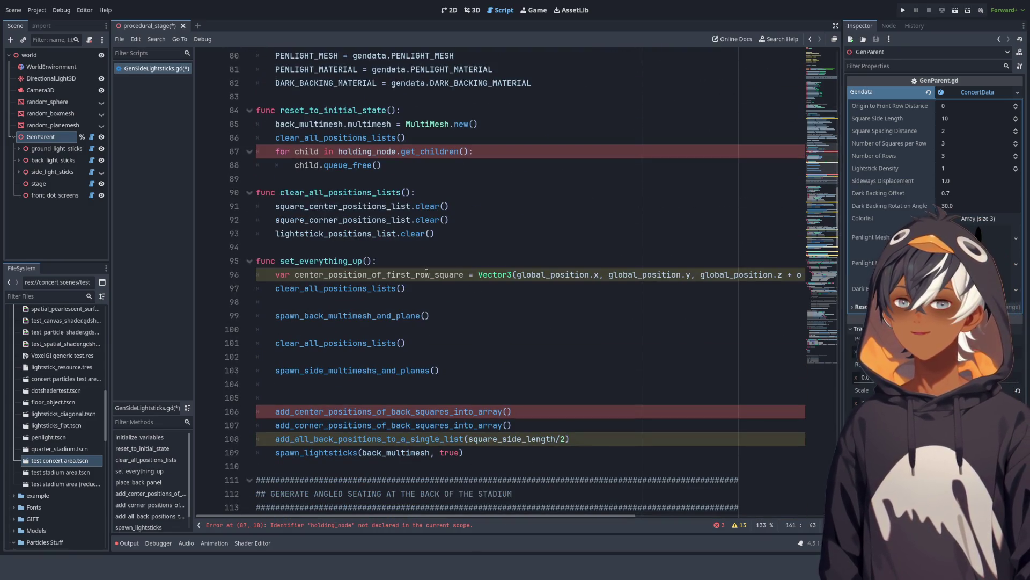
pyautogui.click(411, 259)
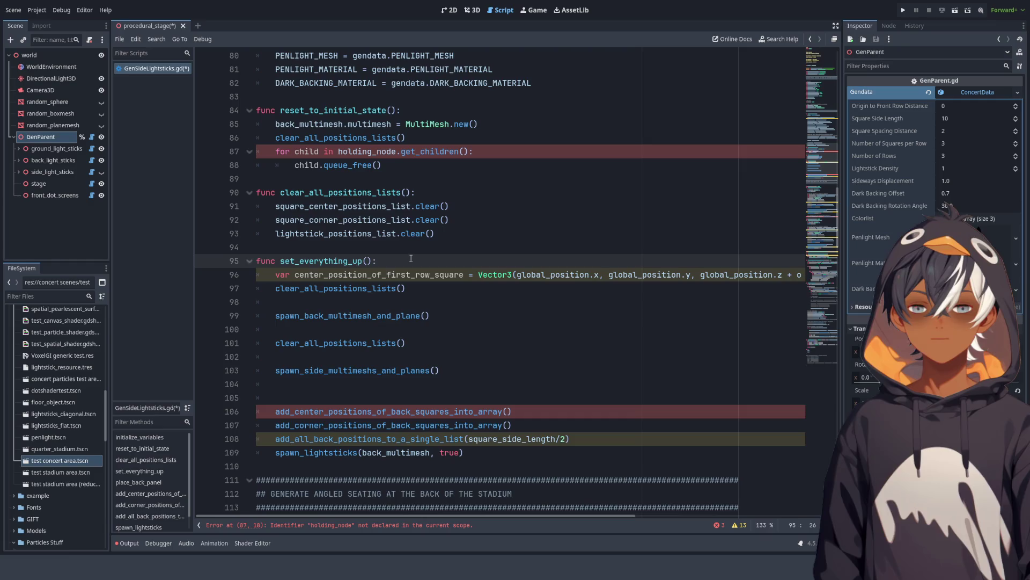
# Step: In set_everything_up, add the line 'global_position = get_parent_node_3d().global_position'
pyautogui.press('Return')
pyautogui.write('globa')
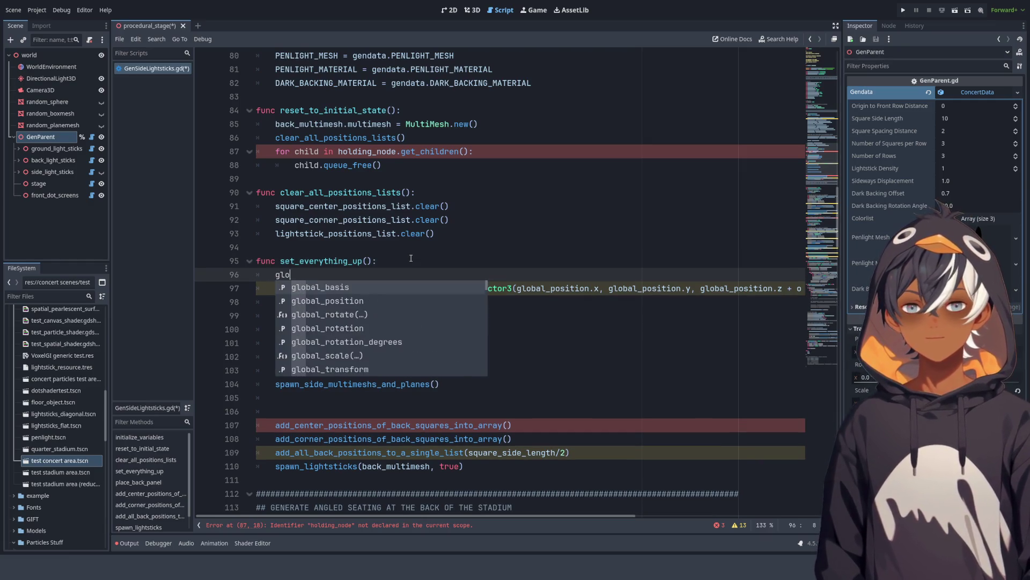
pyautogui.press('Down')
pyautogui.press('Return')
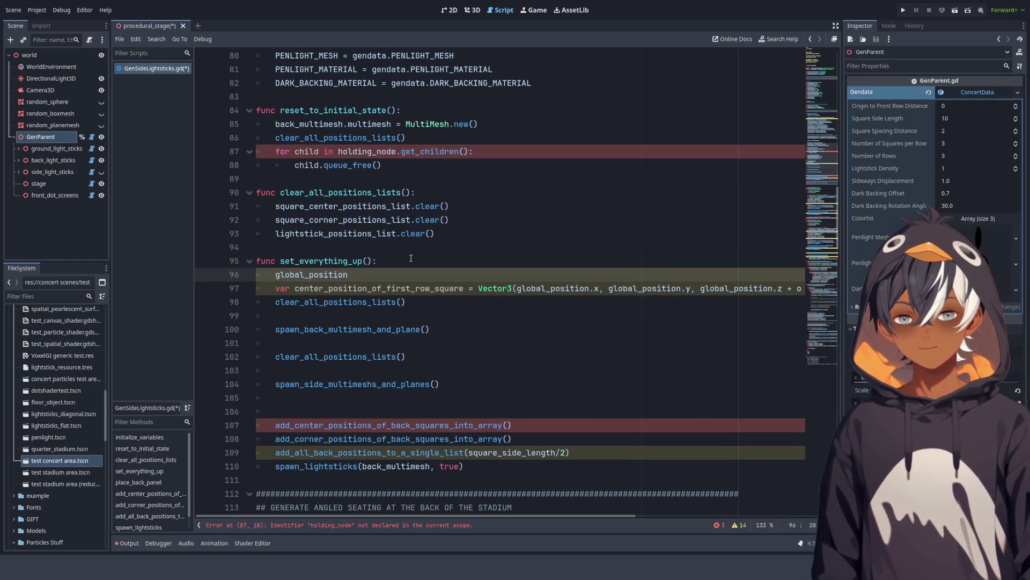
pyautogui.write(' = get')
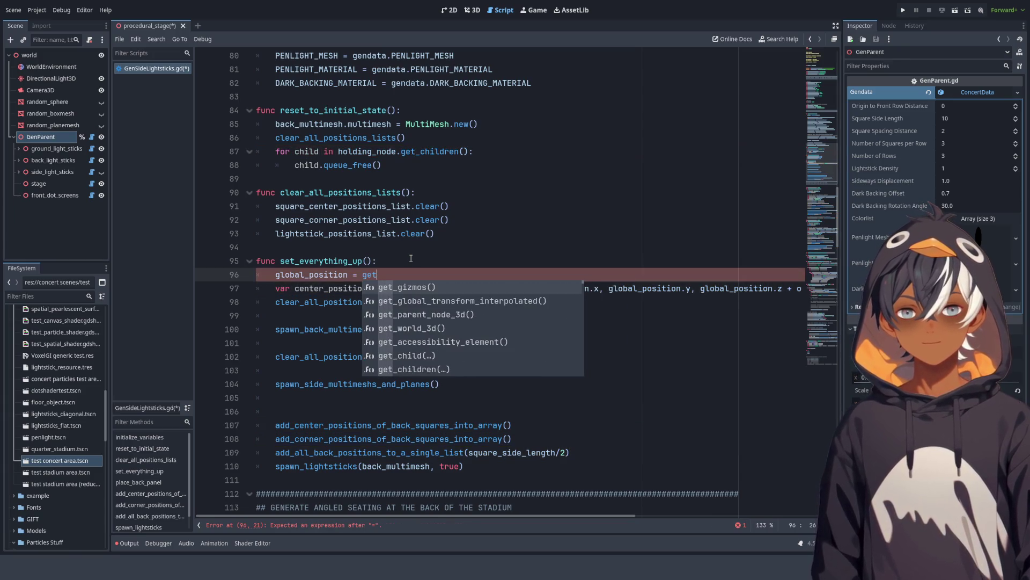
pyautogui.press('Down')
pyautogui.press('Down')
pyautogui.press('Return')
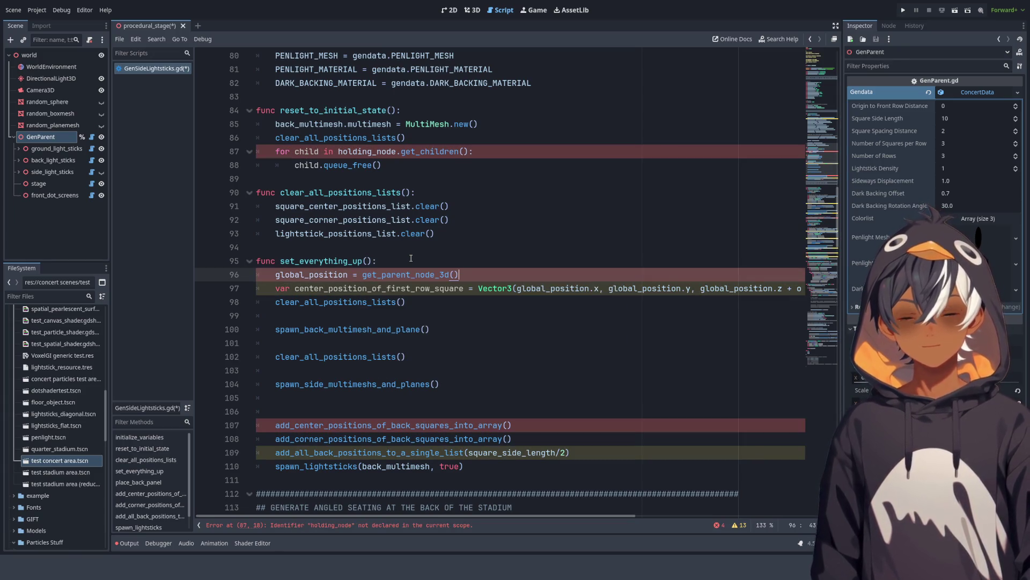
pyautogui.write('.global')
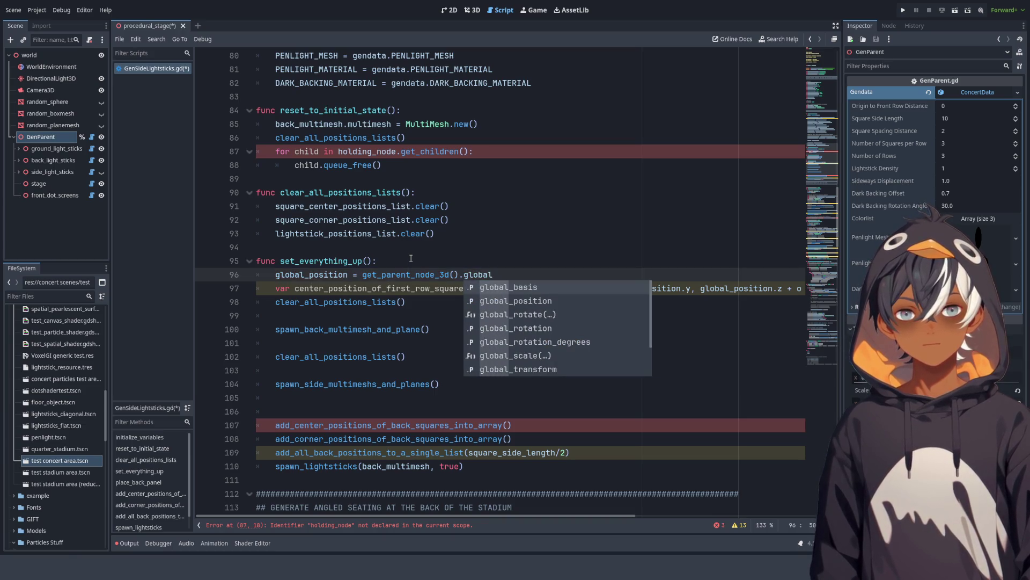
pyautogui.press('Down')
pyautogui.press('Return')
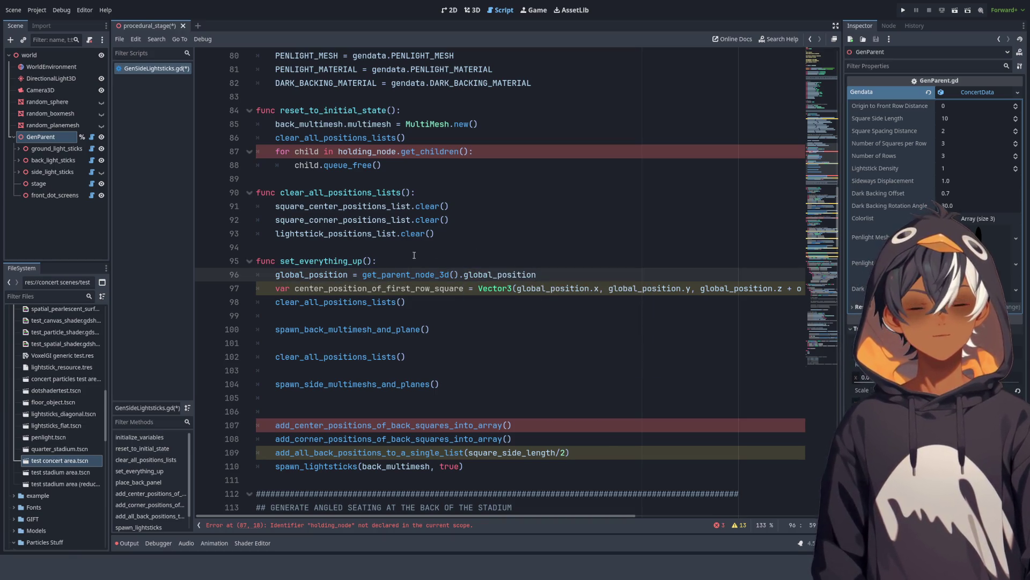
# Step: Duplicate it into a rotation line, then delete both trial lines and open GenParent.gd
pyautogui.hotkey('shift', 'Up')
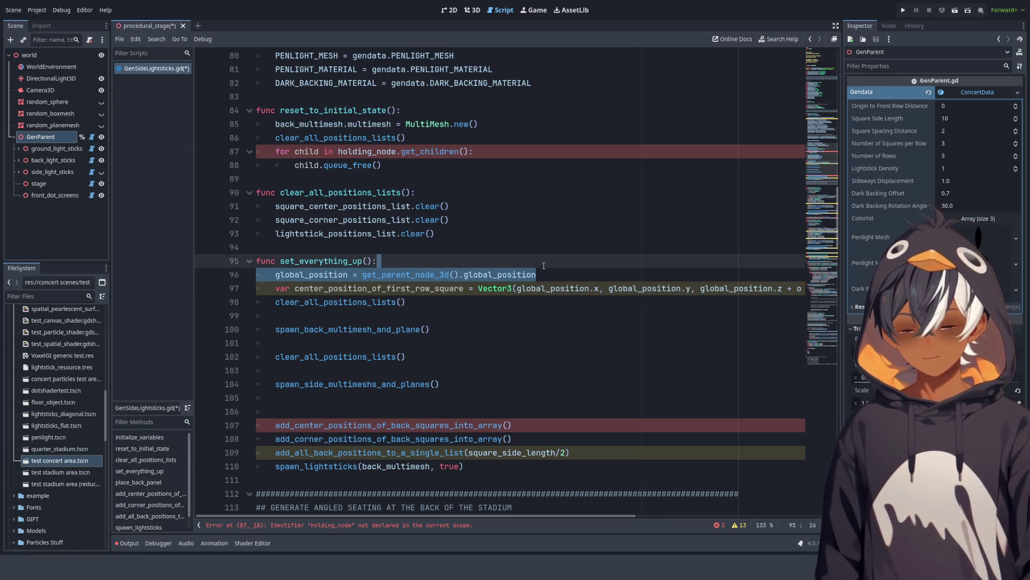
pyautogui.hotkey('ctrl', 'shift', 'd')
pyautogui.doubleClick(313, 290)
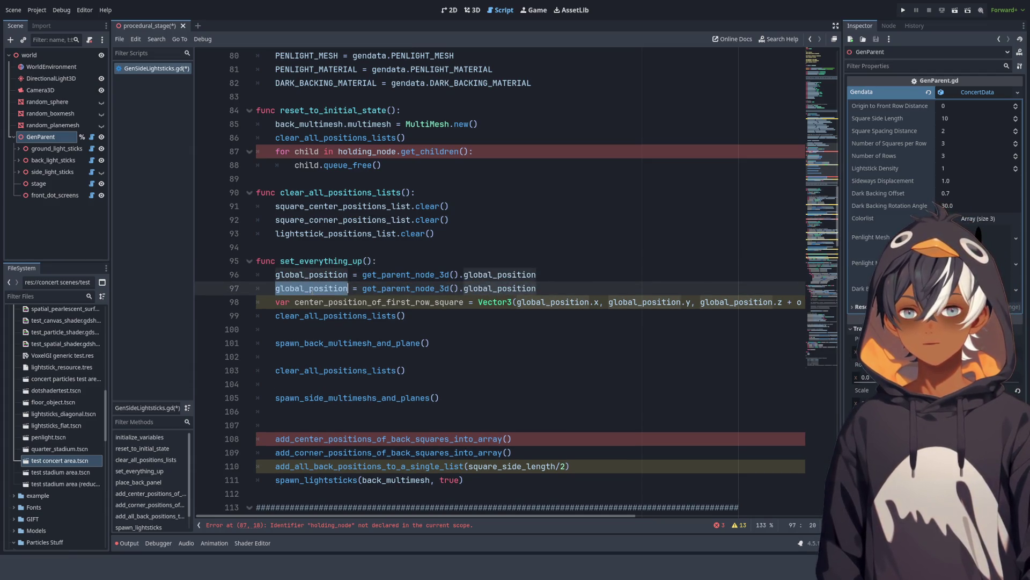
pyautogui.write('rotation')
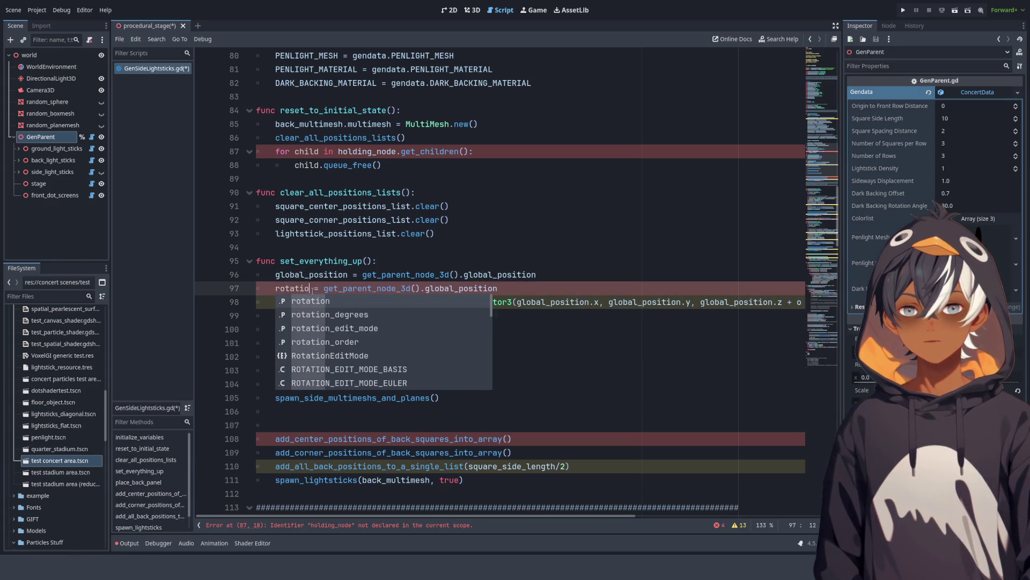
pyautogui.moveTo(508, 290); pyautogui.dragTo(507, 258)
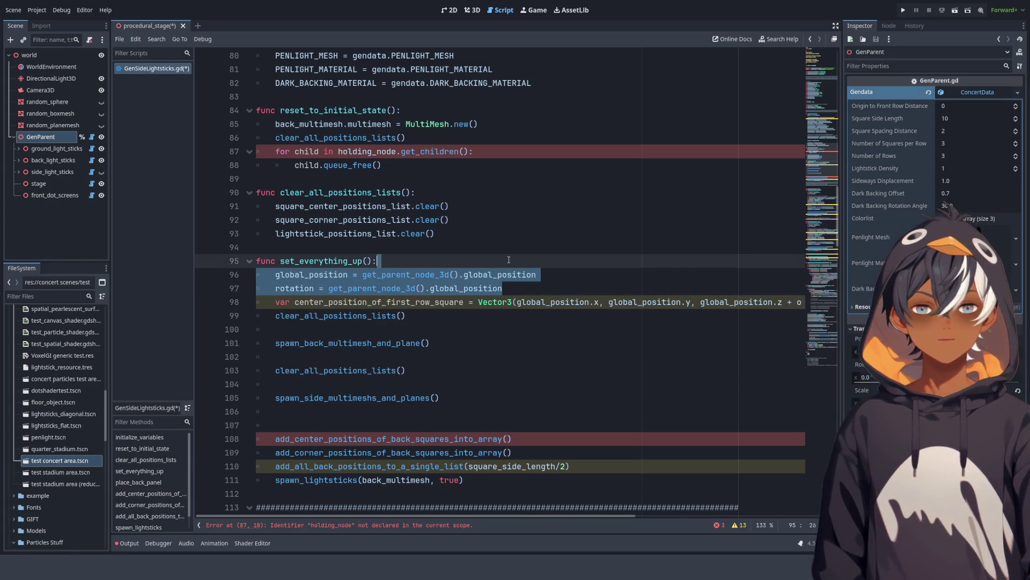
pyautogui.press('BackSpace')
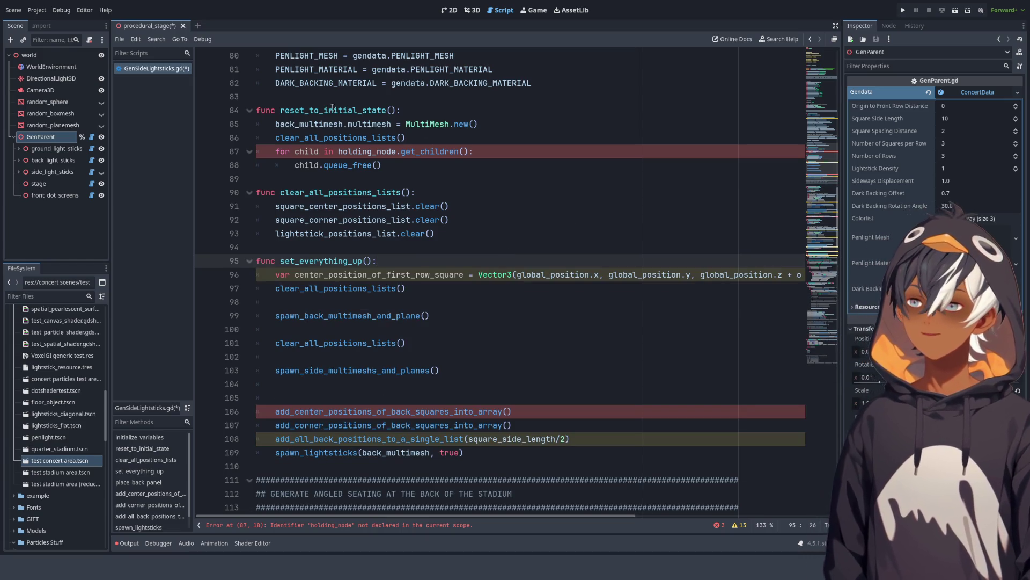
pyautogui.click(93, 137)
pyautogui.scroll(-6, 422, 221)
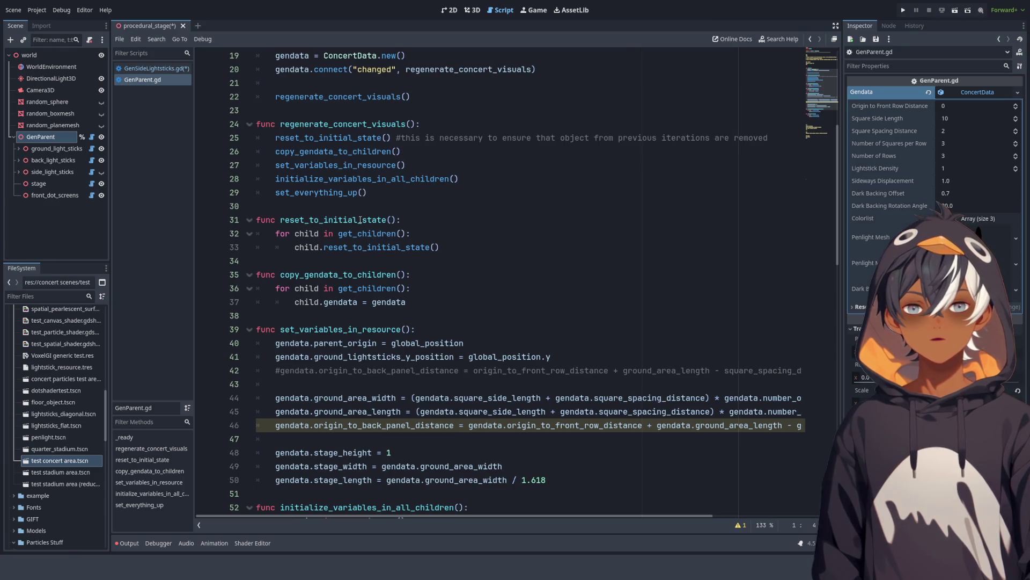
pyautogui.doubleClick(337, 139)
pyautogui.hotkey('ctrl', 'shift', 'Right')
pyautogui.hotkey('ctrl', 'shift', 'Right')
pyautogui.hotkey('ctrl', 'shift', 'Right')
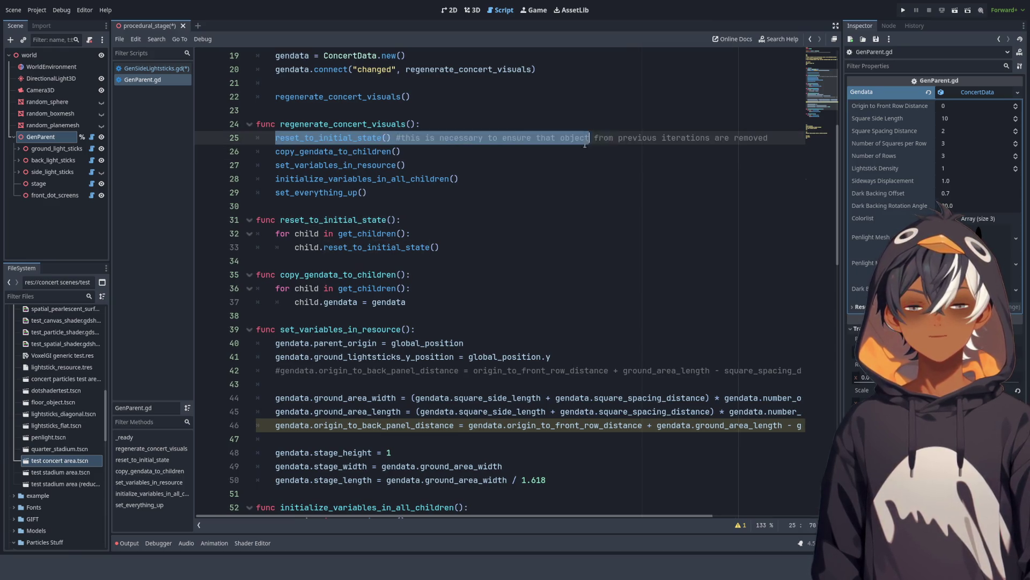
pyautogui.click(461, 248)
pyautogui.press('Return')
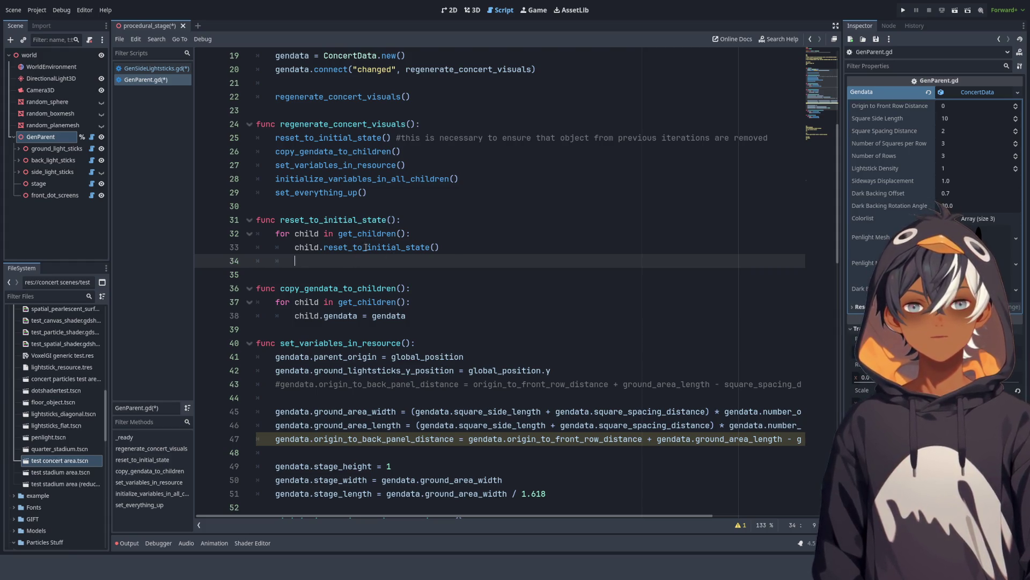
pyautogui.hotkey('ctrl', 'Home')
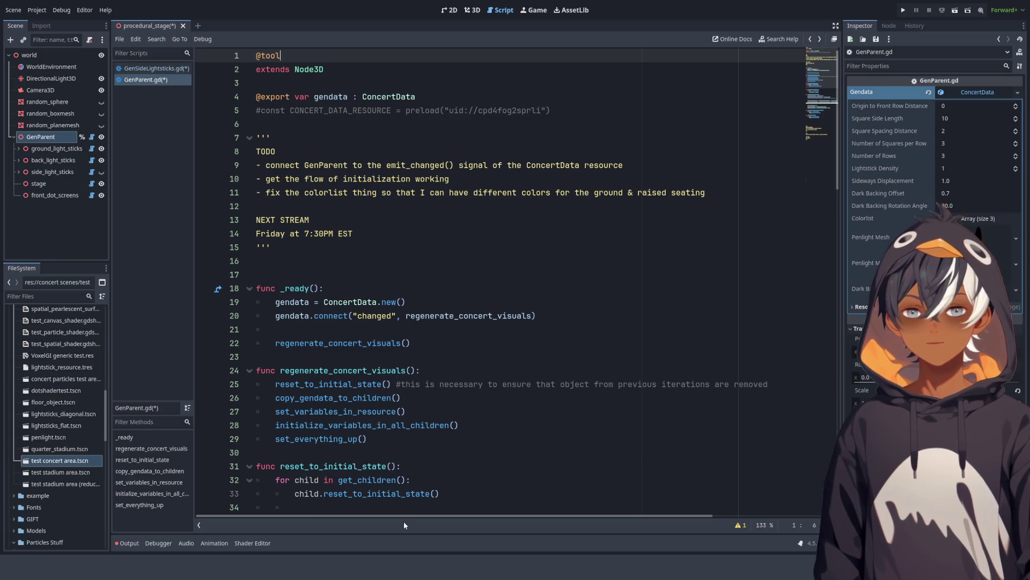
pyautogui.scroll(-4, 322, 375)
pyautogui.click(159, 74)
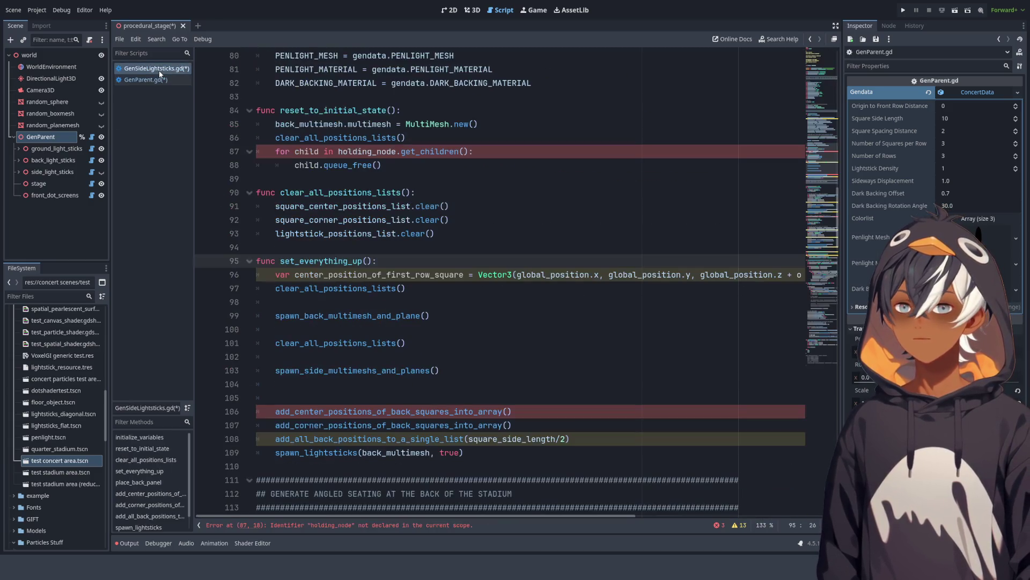
pyautogui.scroll(4, 368, 260)
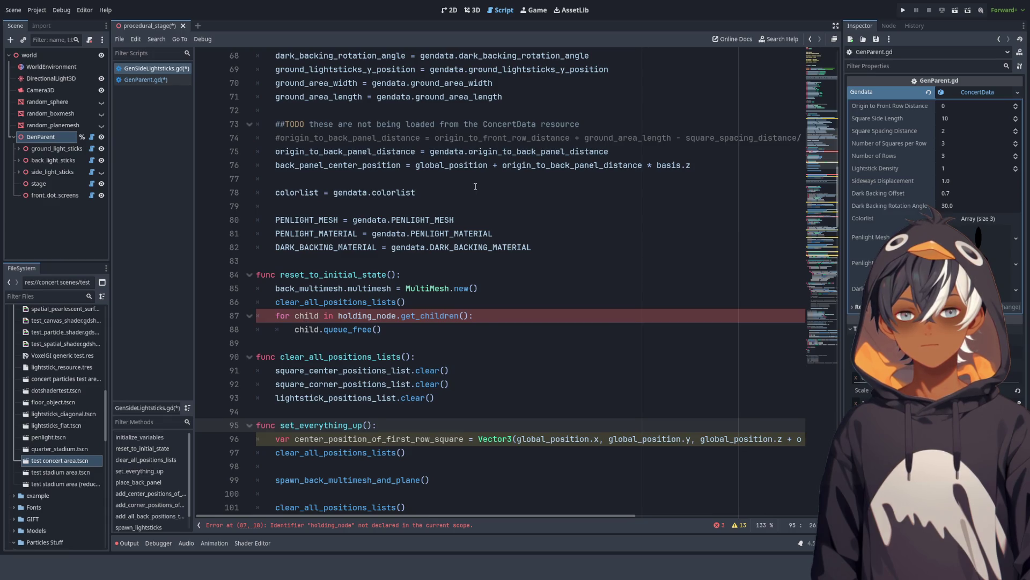
pyautogui.hotkey('alt', 'Left')
pyautogui.scroll(1, 212, 185)
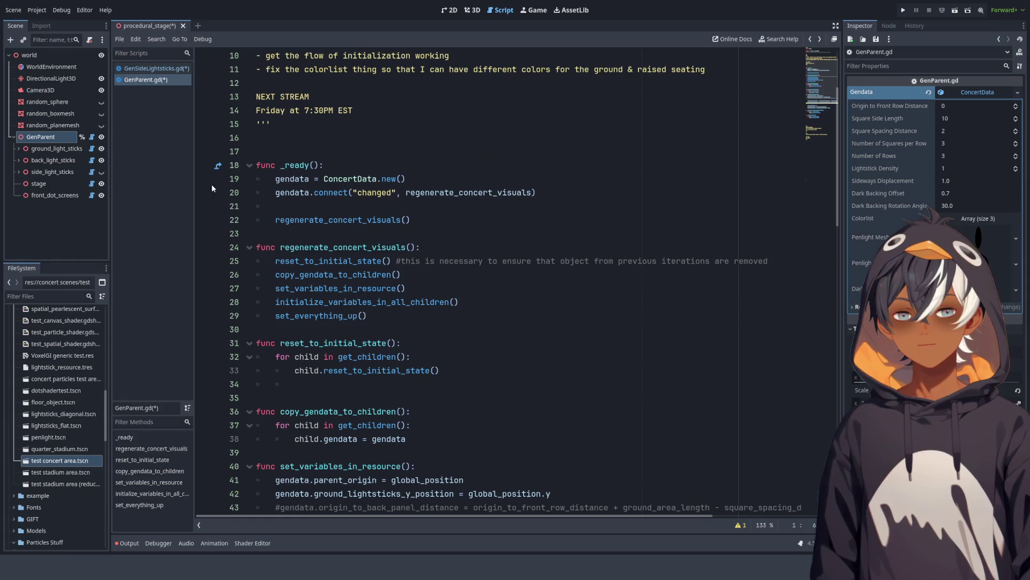
pyautogui.click(166, 72)
pyautogui.click(145, 79)
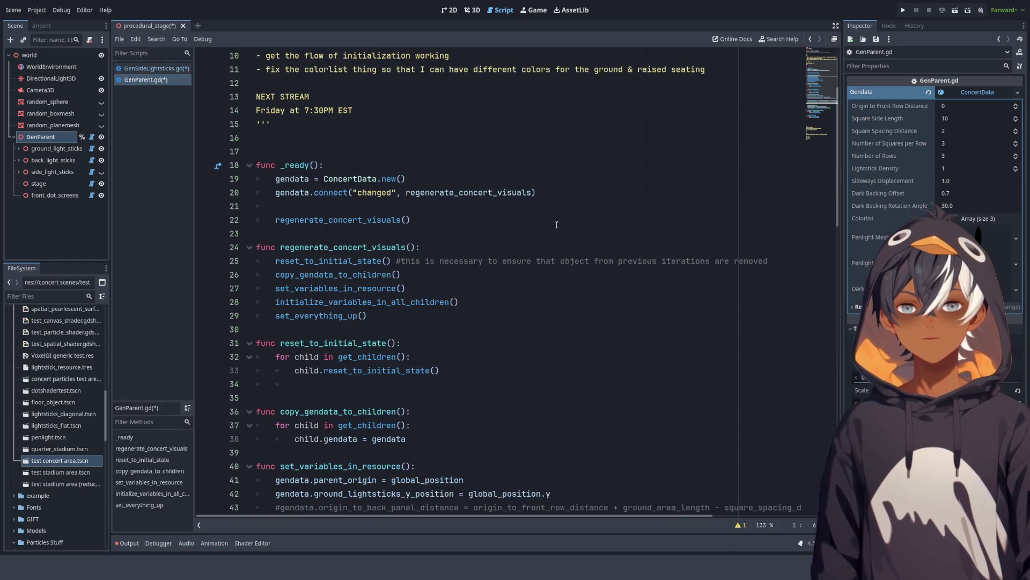
pyautogui.scroll(4, 297, 275)
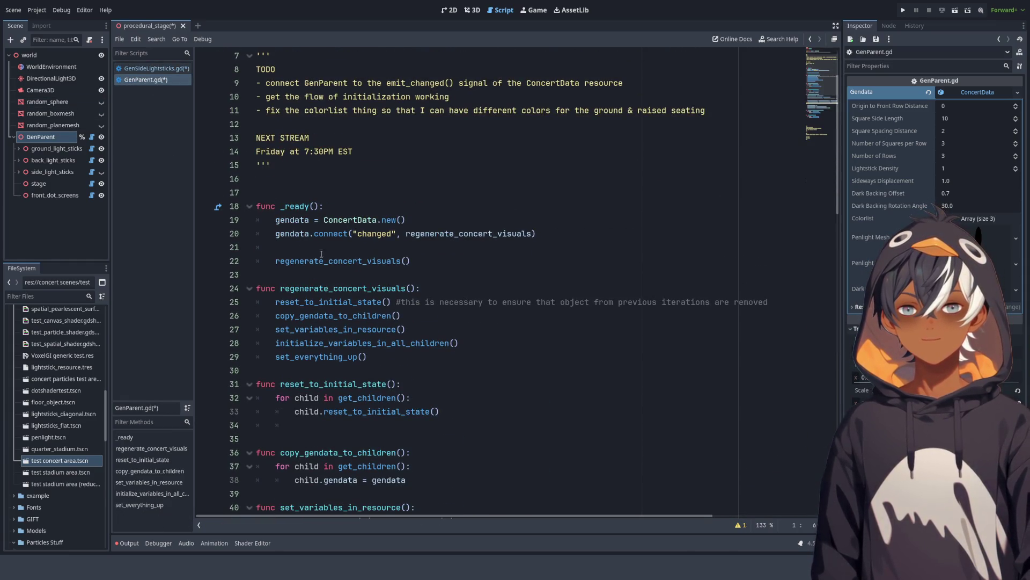
pyautogui.scroll(-5, 474, 352)
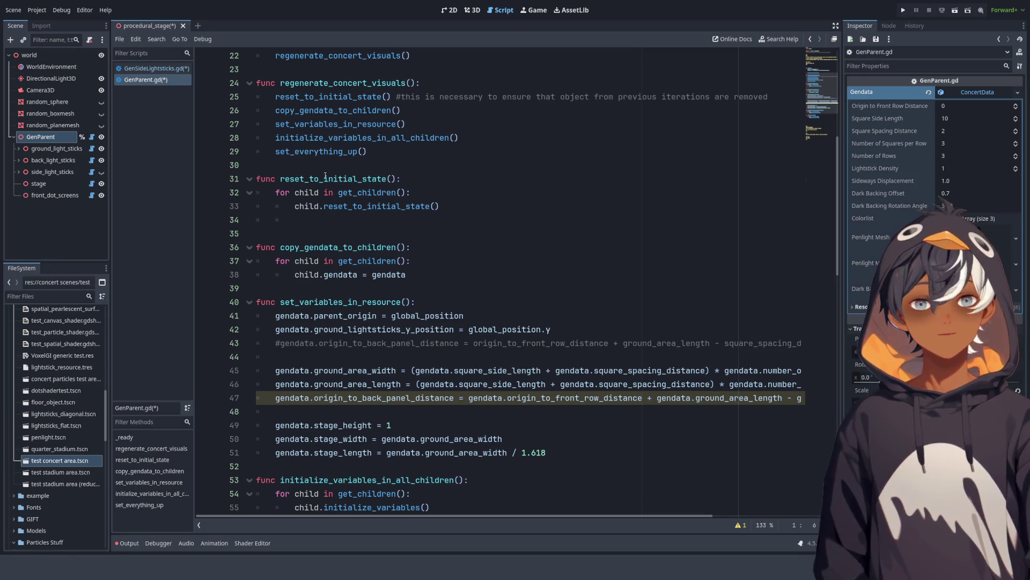
# Step: Below the child reset call, add 'child.global_position = global_position' and start a 'child.rotation' line
pyautogui.click(311, 219)
pyautogui.click(436, 203)
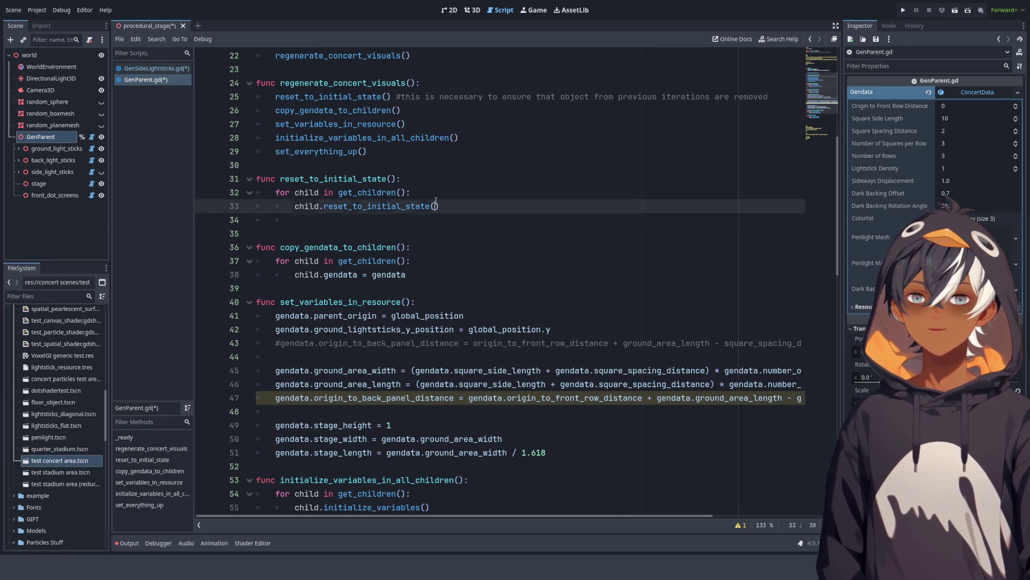
pyautogui.click(423, 221)
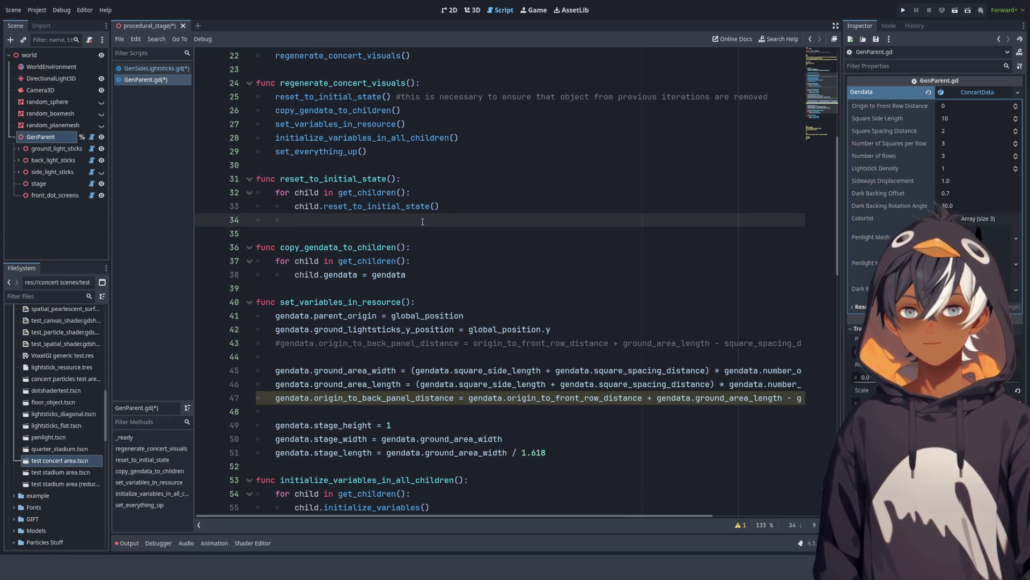
pyautogui.write('child.go')
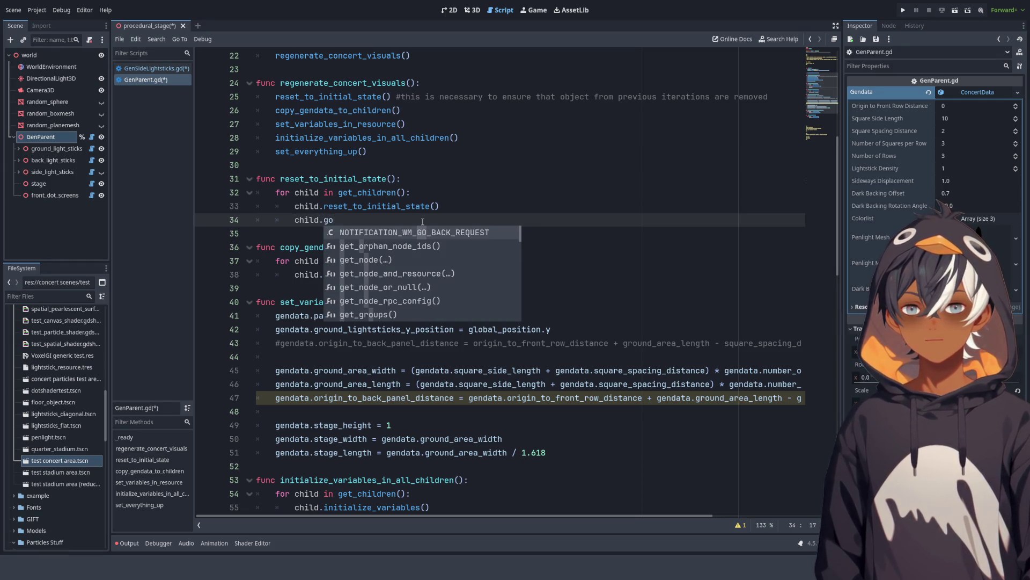
pyautogui.press('BackSpace')
pyautogui.write('l')
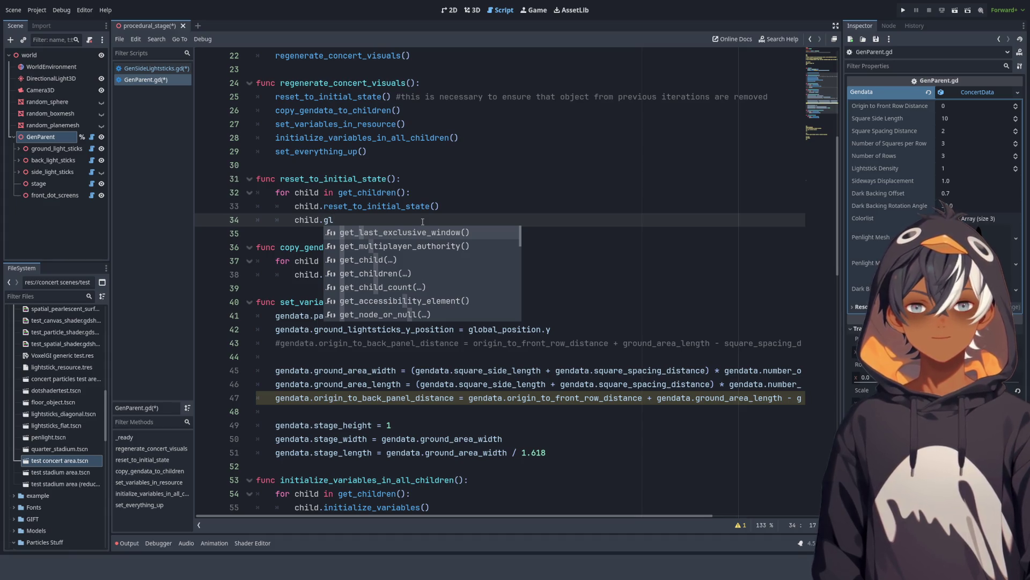
pyautogui.write('obal')
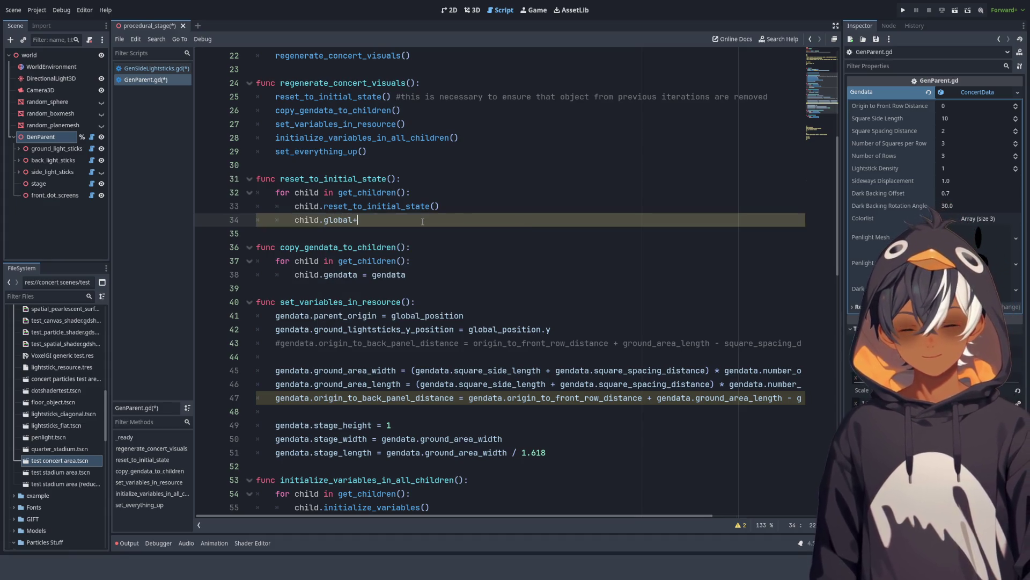
pyautogui.write('_position = glo')
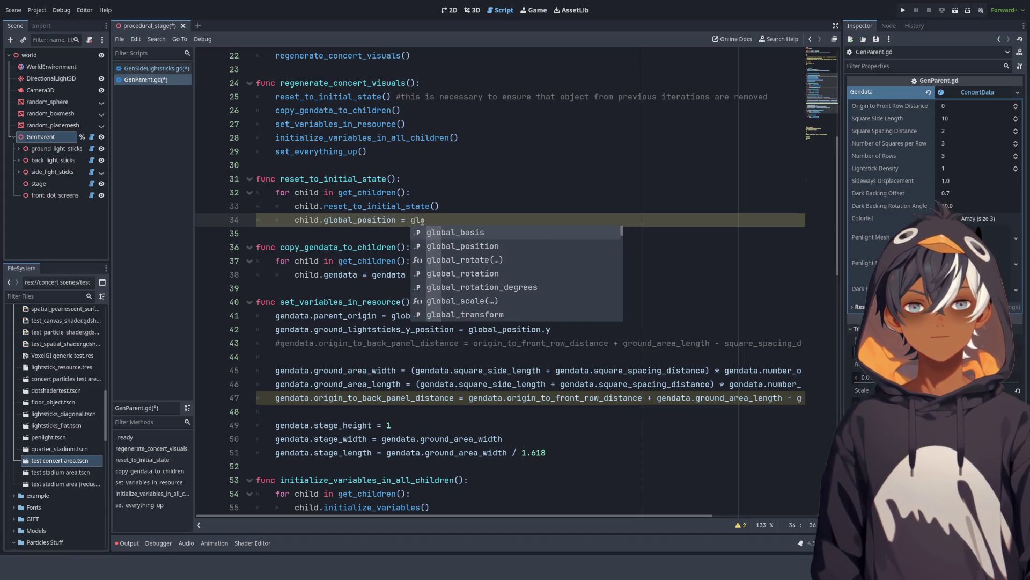
pyautogui.press('Down')
pyautogui.press('Return')
pyautogui.press('Return')
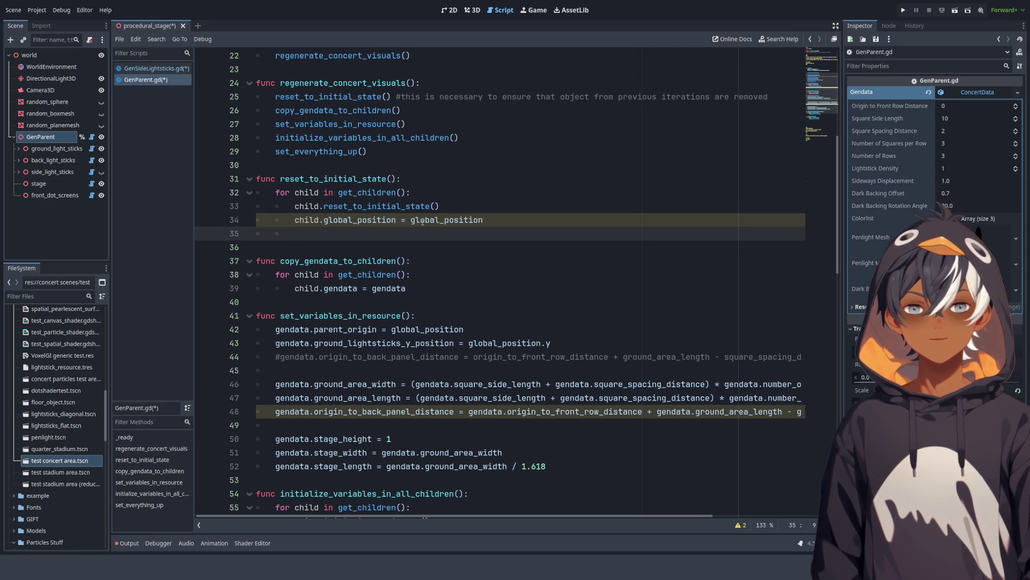
pyautogui.write('child.')
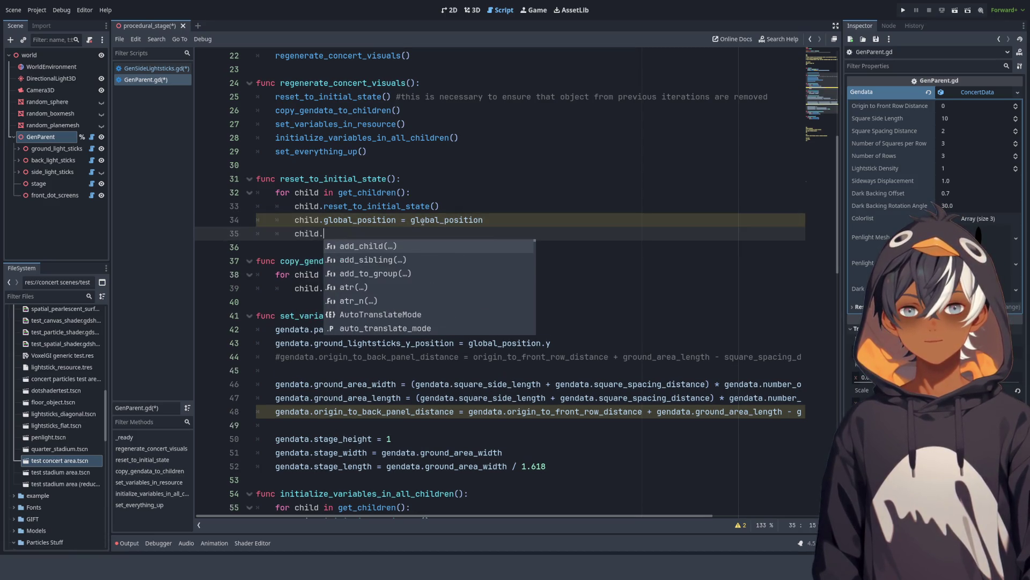
pyautogui.write('rotation')
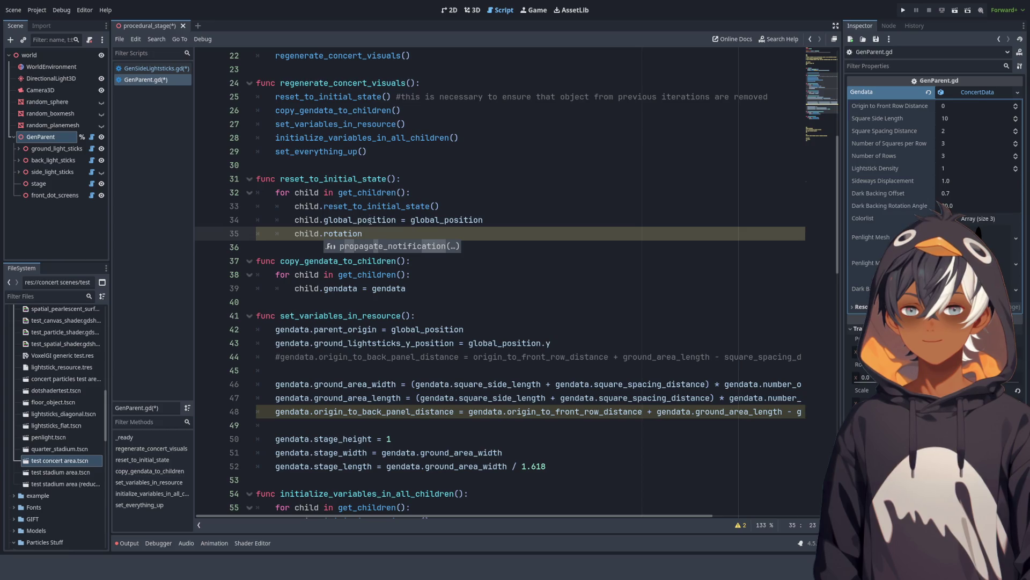
# Step: Annotate the loop variable with ': Node3d' and select the lowercase d to correct it
pyautogui.click(321, 192)
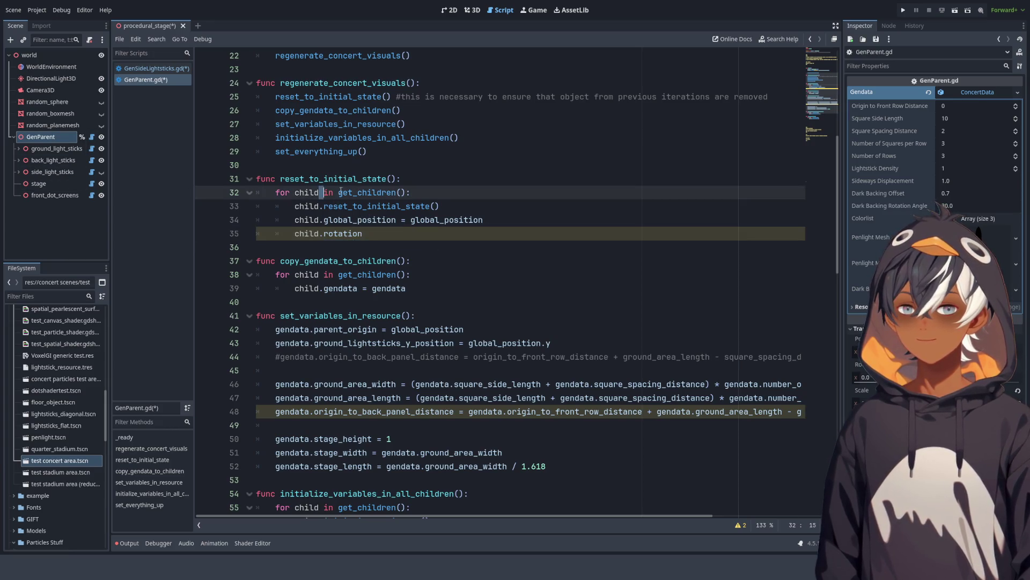
pyautogui.write(':')
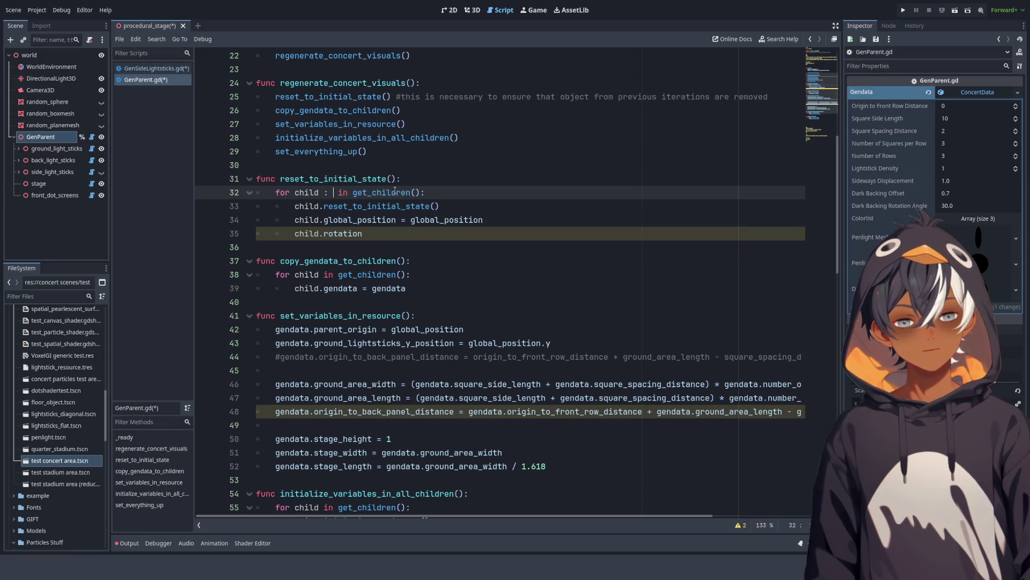
pyautogui.write(' Node3d')
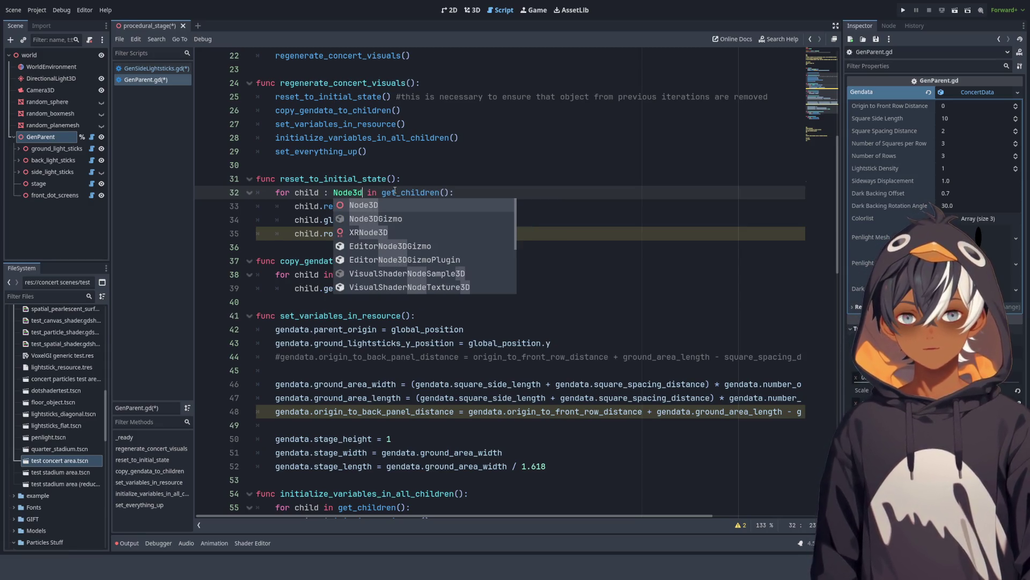
pyautogui.click(384, 232)
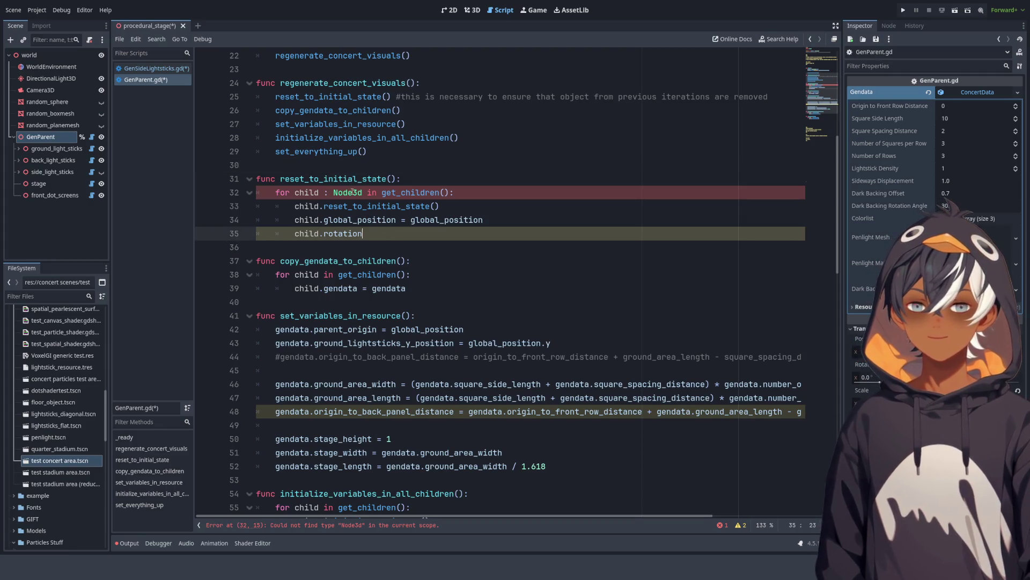
pyautogui.click(317, 193)
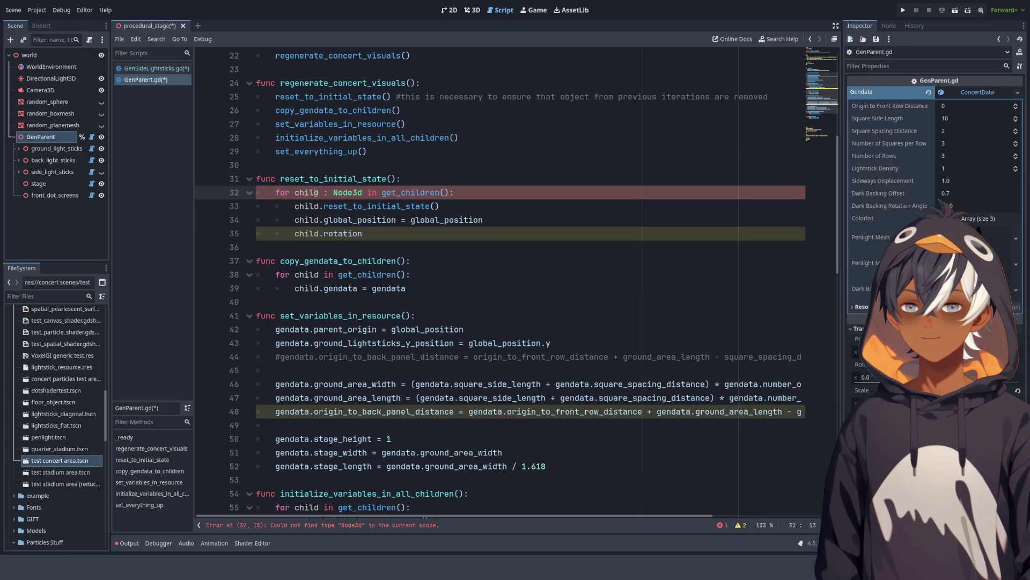
pyautogui.click(343, 192)
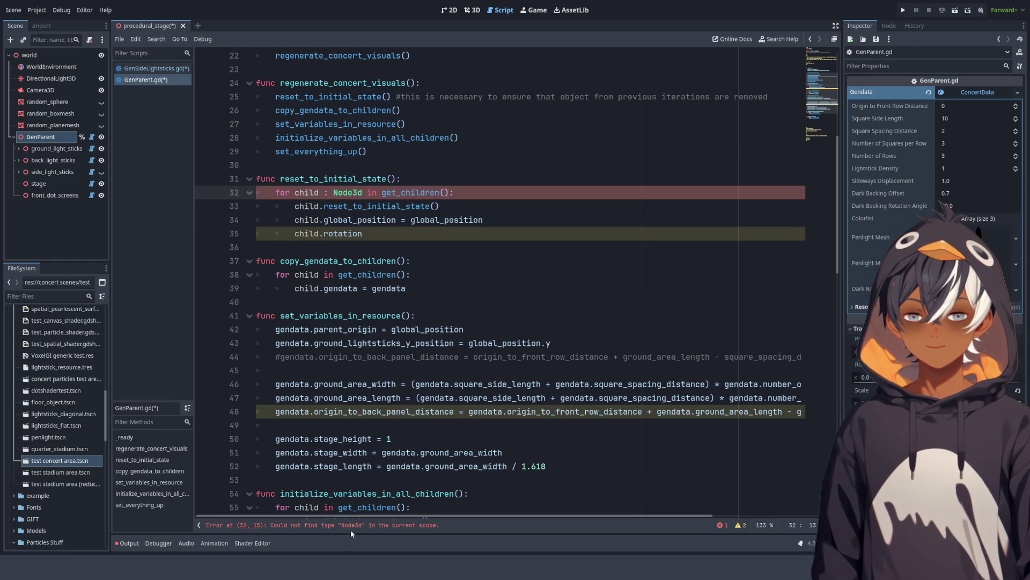
pyautogui.moveTo(358, 194); pyautogui.dragTo(368, 194)
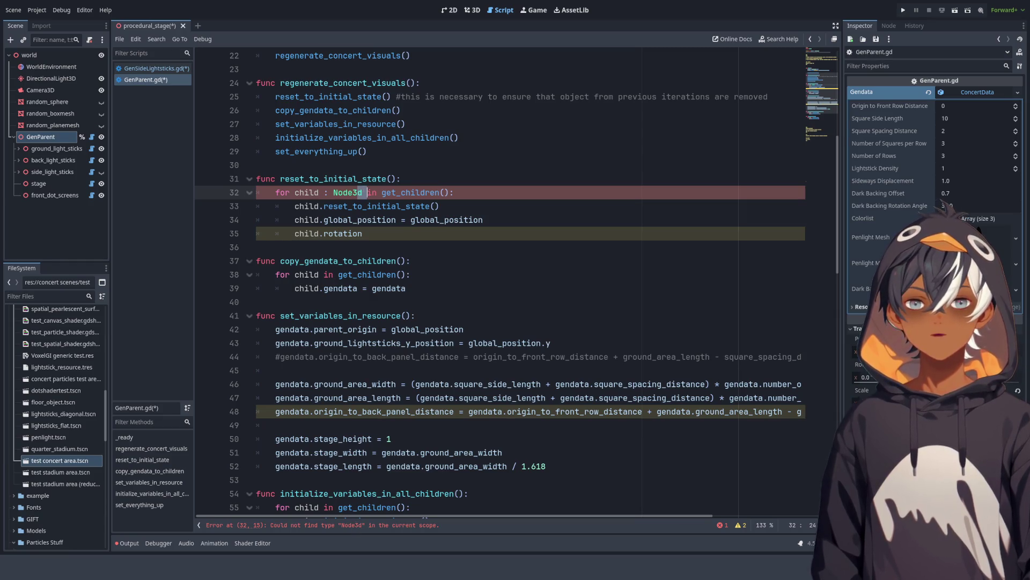
# Step: Fix the type to Node3D, complete the line as 'child.roation = rotation', and save GenParent.gd
pyautogui.write('D')
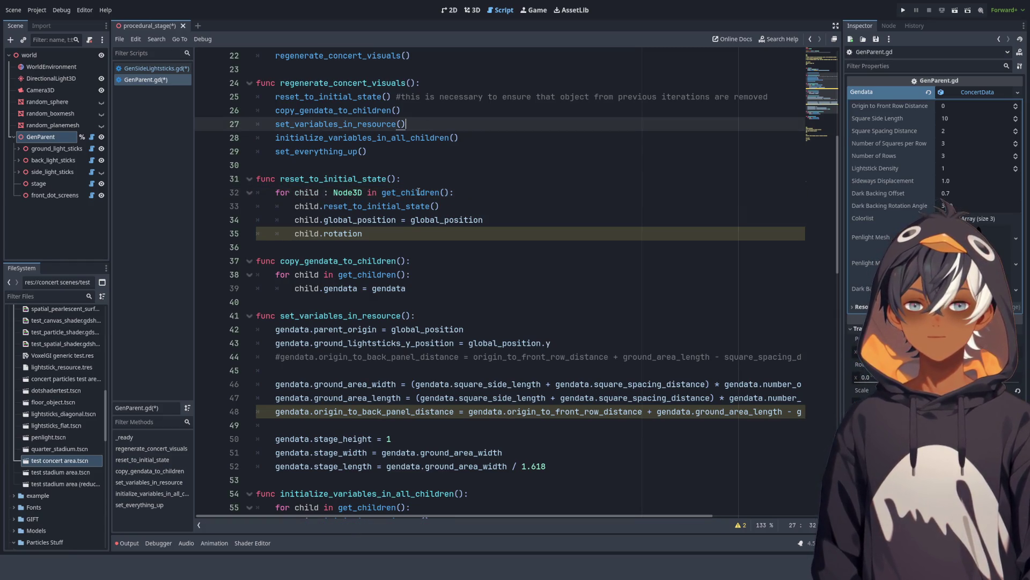
pyautogui.click(392, 234)
pyautogui.hotkey('ctrl', 'BackSpace')
pyautogui.write('r')
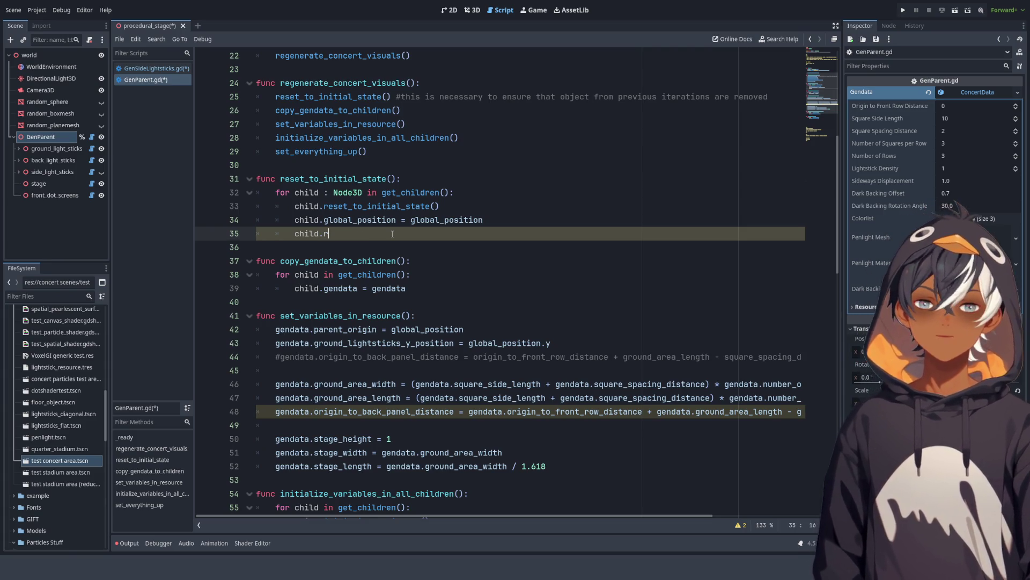
pyautogui.write('oation')
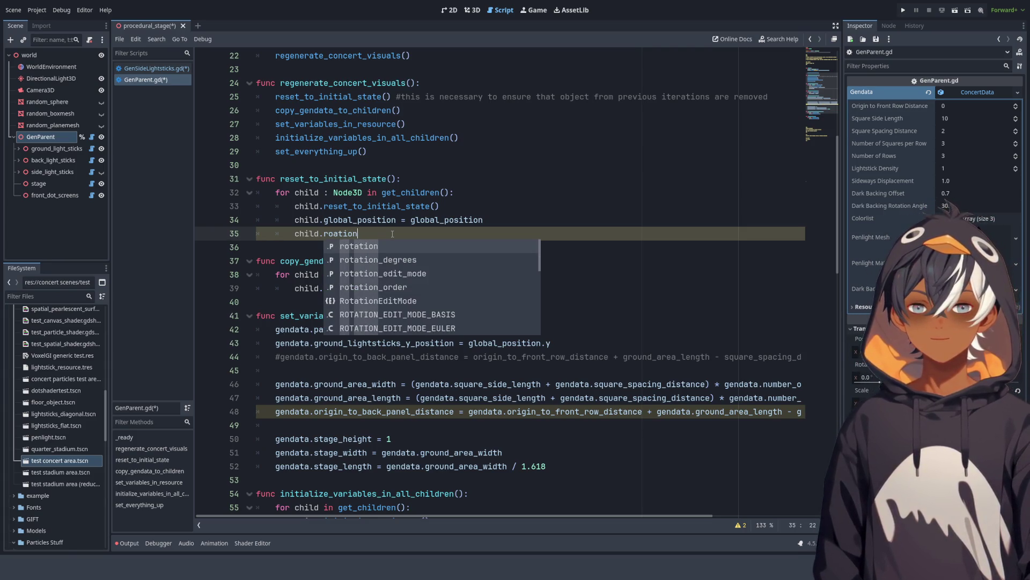
pyautogui.write(' = ')
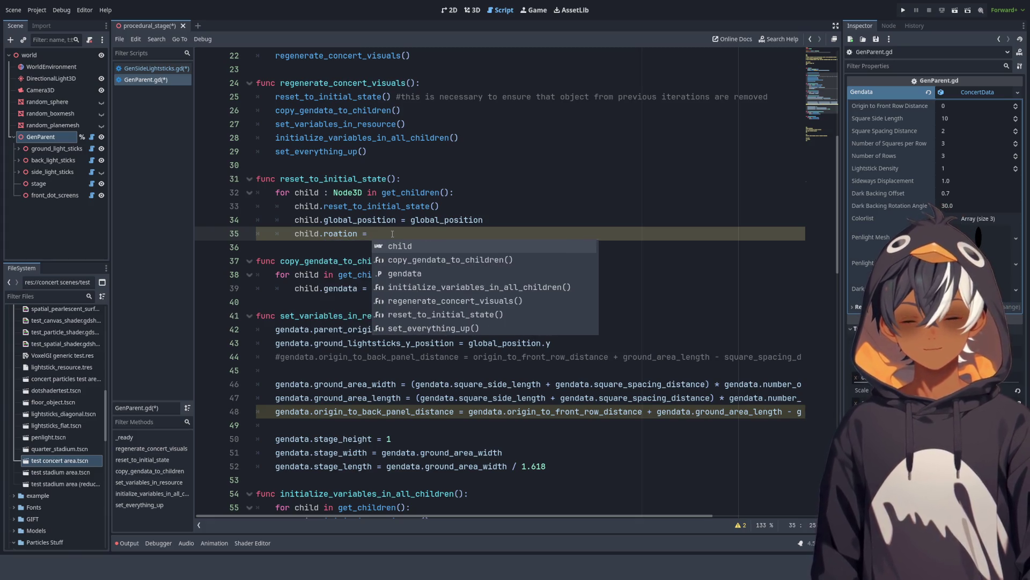
pyautogui.write('rotatoin')
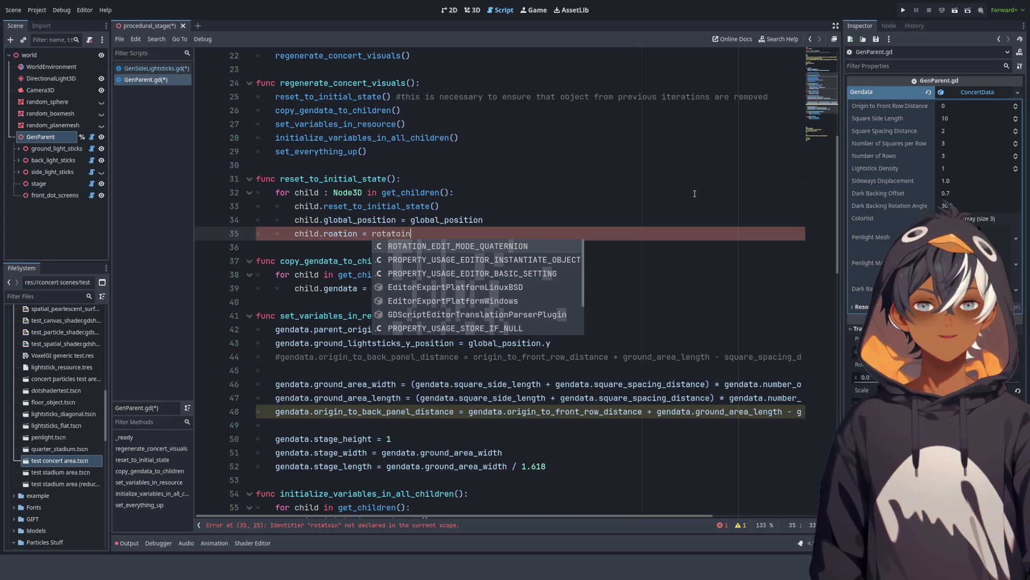
pyautogui.press('BackSpace')
pyautogui.press('BackSpace')
pyautogui.press('BackSpace')
pyautogui.write('atio')
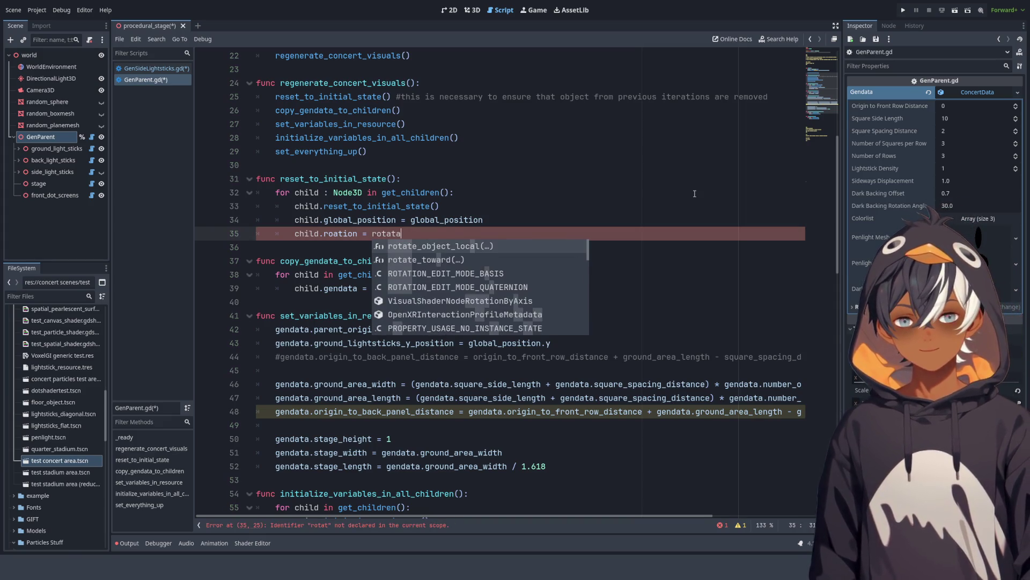
pyautogui.press('BackSpace')
pyautogui.press('BackSpace')
pyautogui.press('BackSpace')
pyautogui.press('BackSpace')
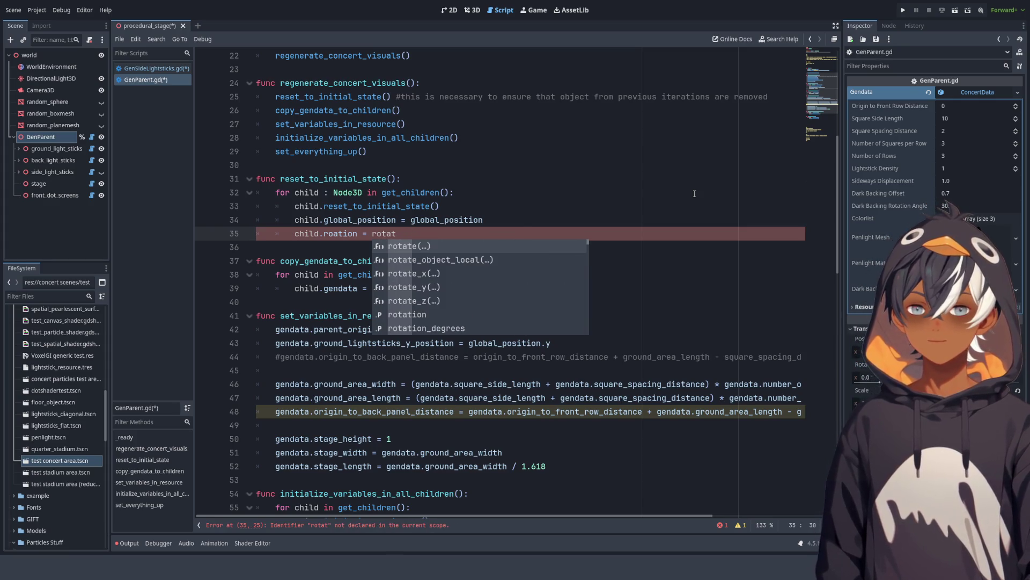
pyautogui.write('ion')
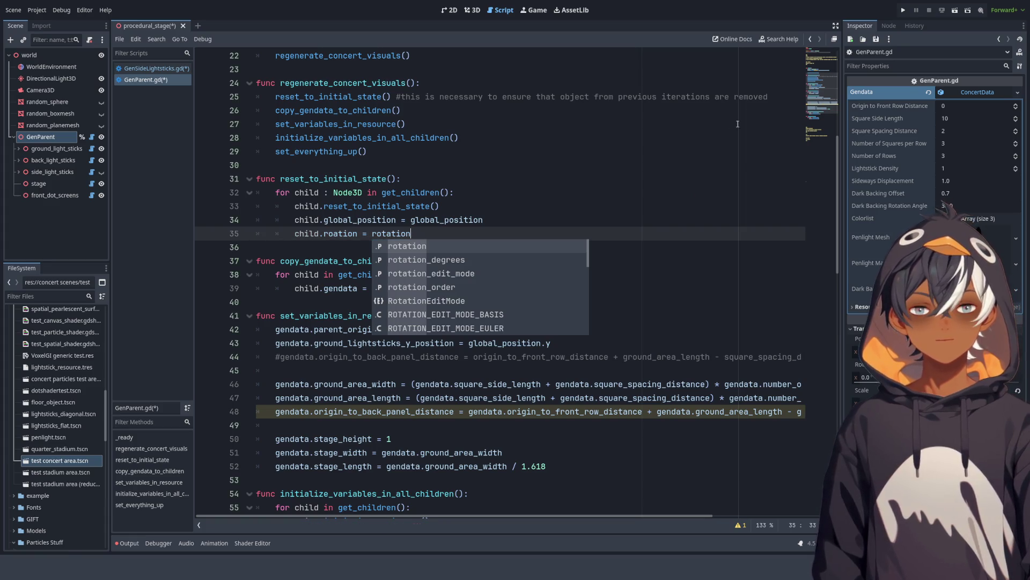
pyautogui.click(349, 165)
pyautogui.hotkey('ctrl', 's')
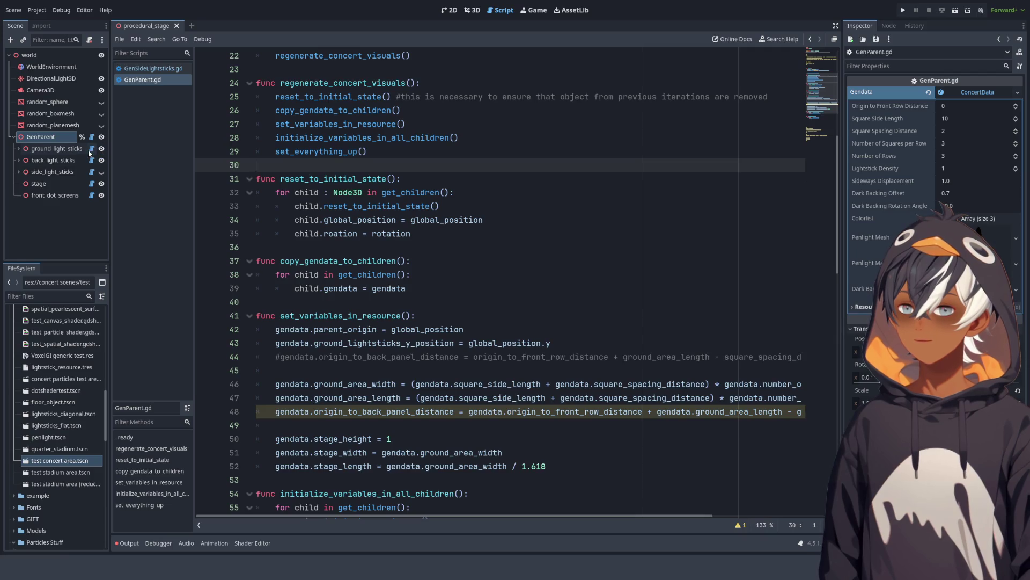
# Step: Close GenParent.gd with a middle-click, then close GenSideLightsticks.gd with Ctrl+W
pyautogui.click(153, 68)
pyautogui.click(147, 80)
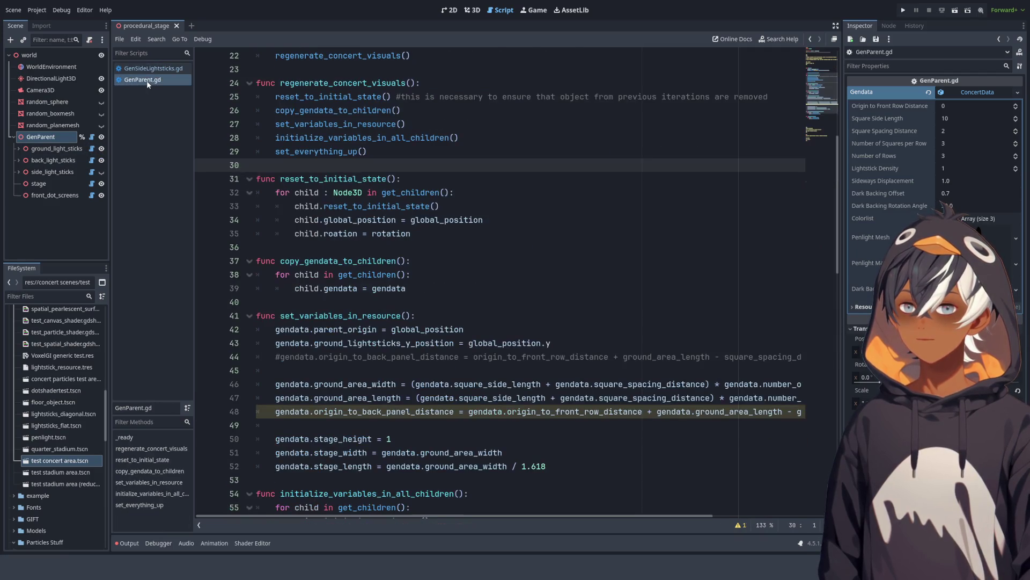
pyautogui.click(610, 242)
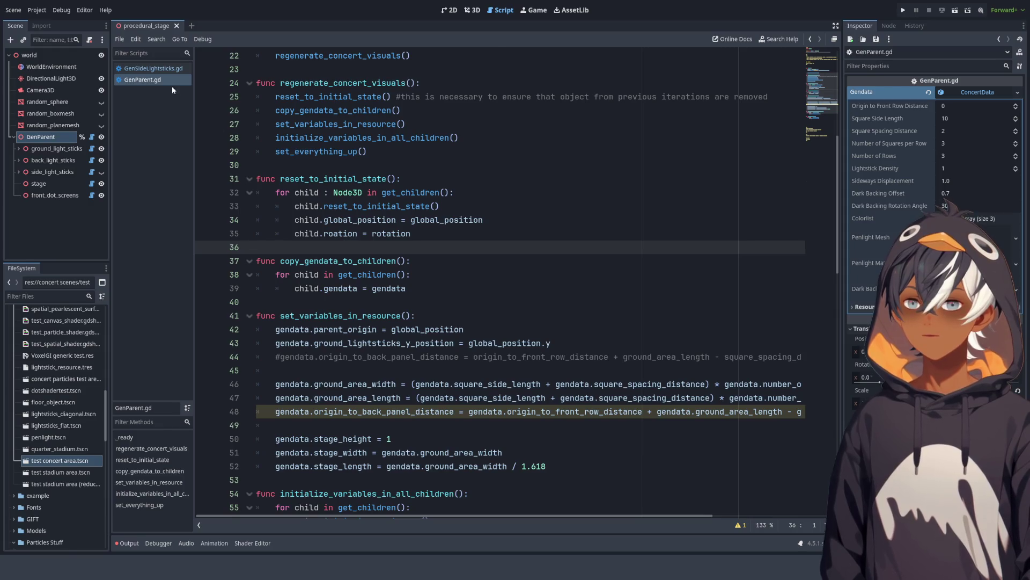
pyautogui.middleClick(156, 75)
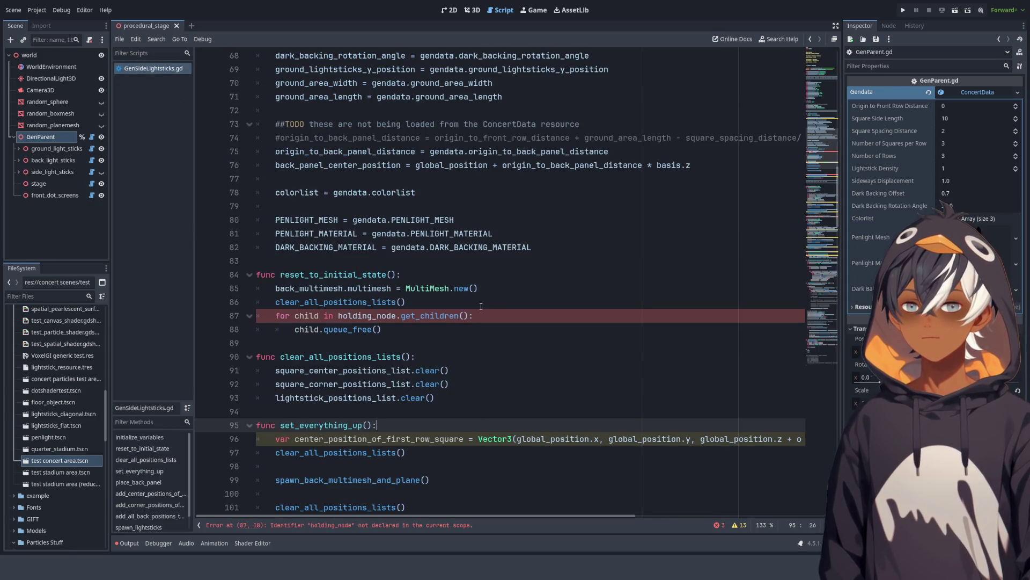
pyautogui.click(529, 302)
pyautogui.click(530, 209)
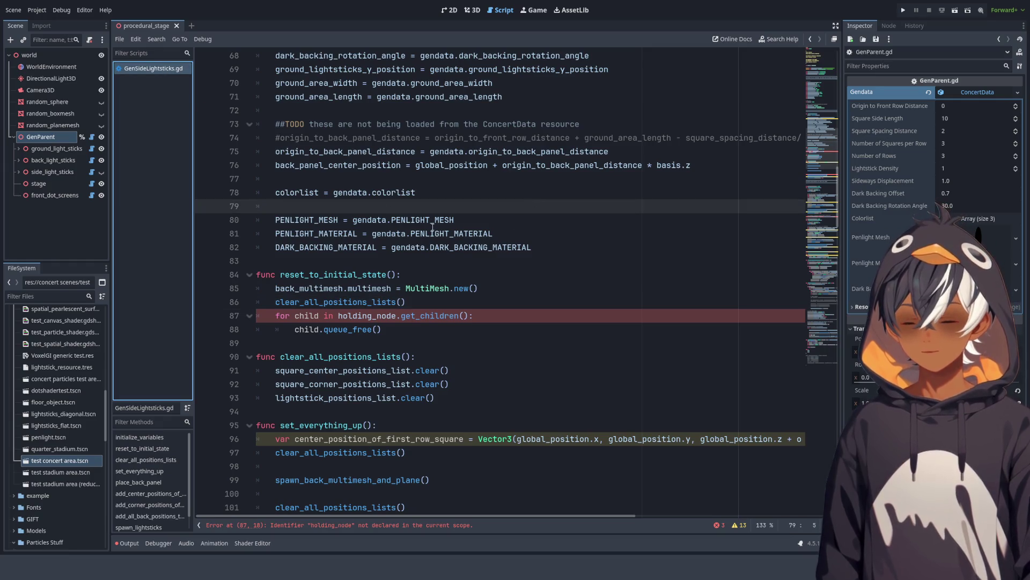
pyautogui.hotkey('ctrl', 'w')
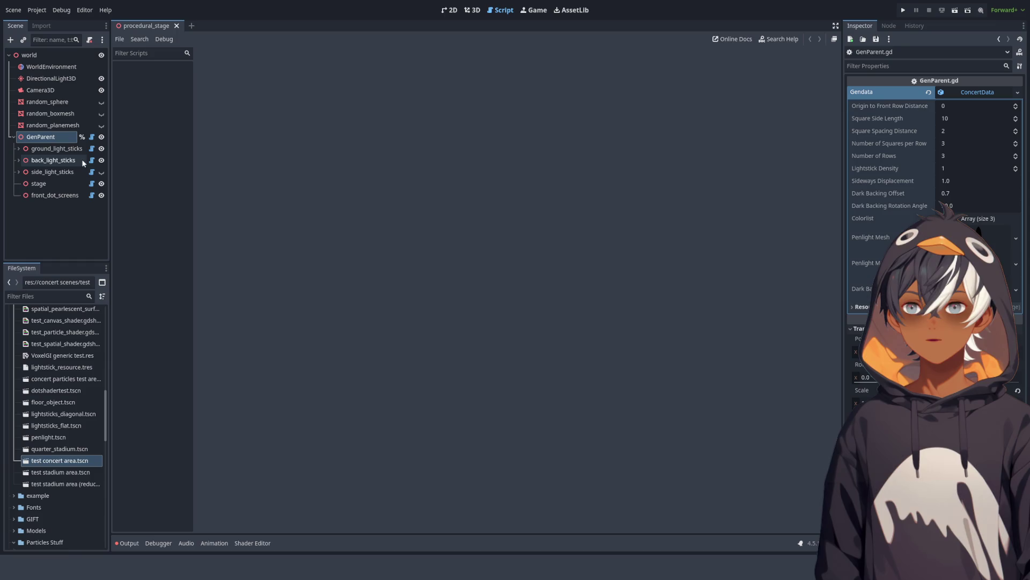
# Step: Open GenBackLightsticks.gd from back_light_sticks and scroll through its reset, setup and placement functions
pyautogui.click(92, 161)
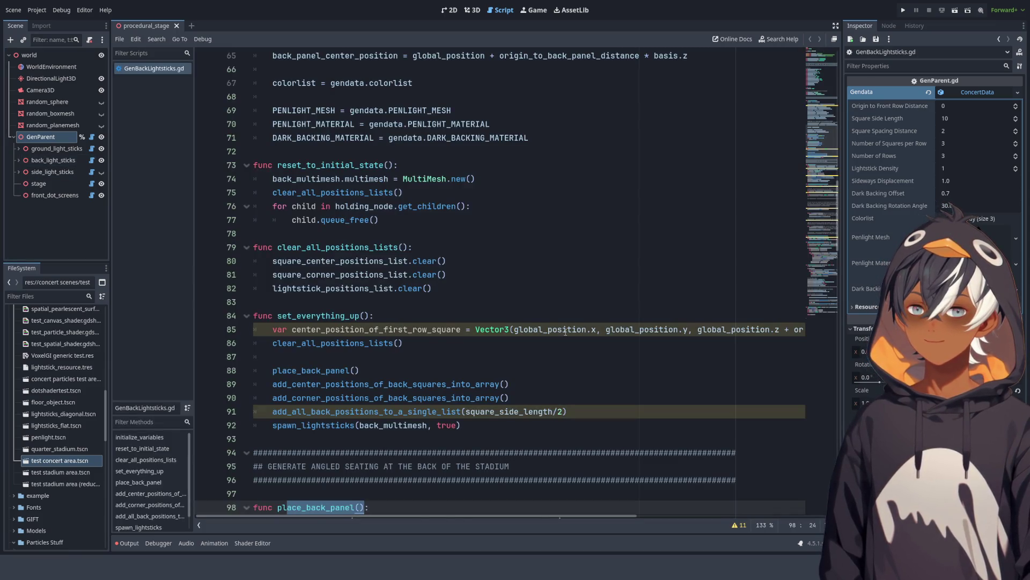
pyautogui.scroll(-4, 447, 248)
pyautogui.click(447, 248)
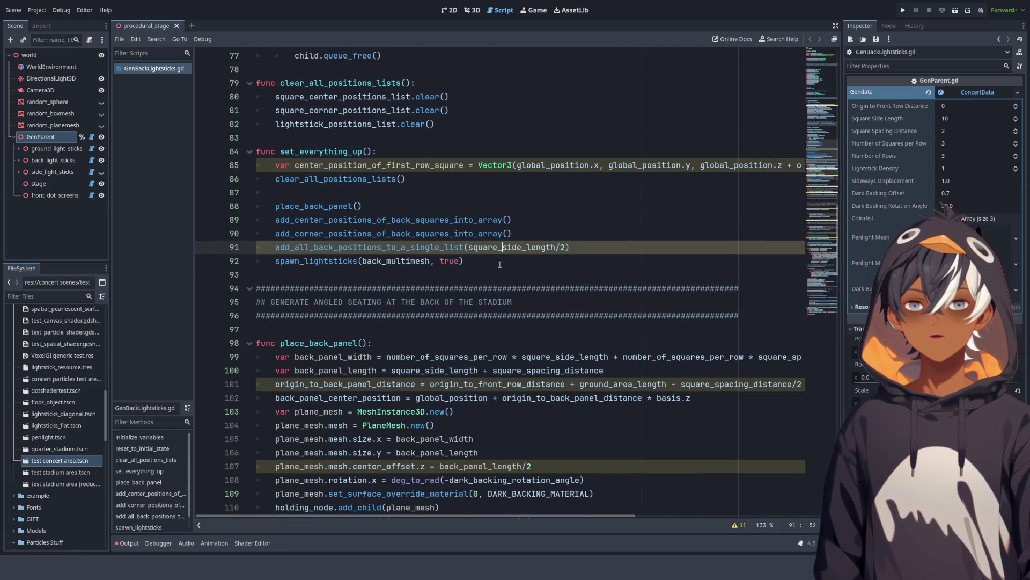
pyautogui.click(483, 267)
pyautogui.scroll(-10, 640, 273)
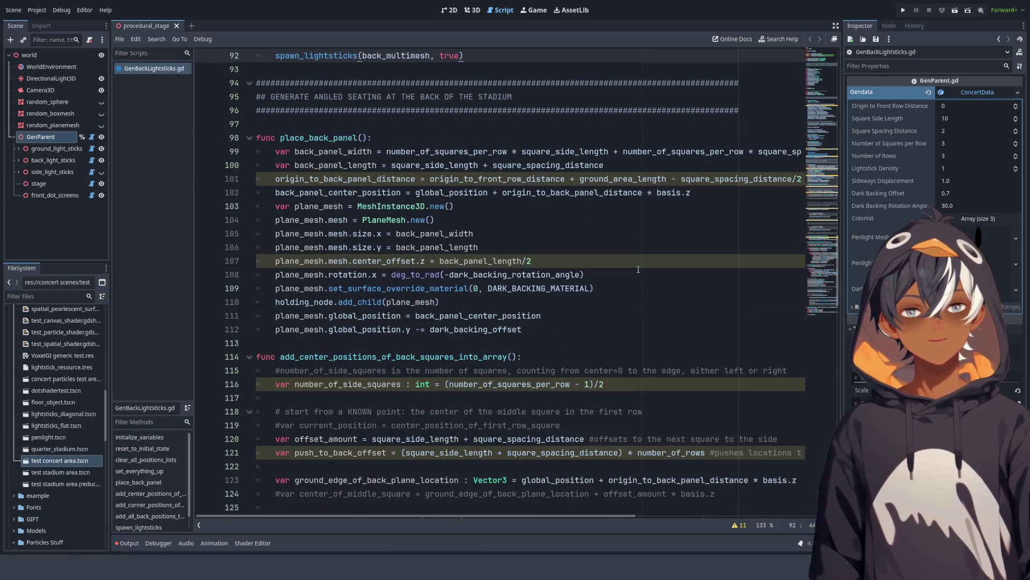
pyautogui.scroll(5, 639, 268)
pyautogui.scroll(2, 639, 267)
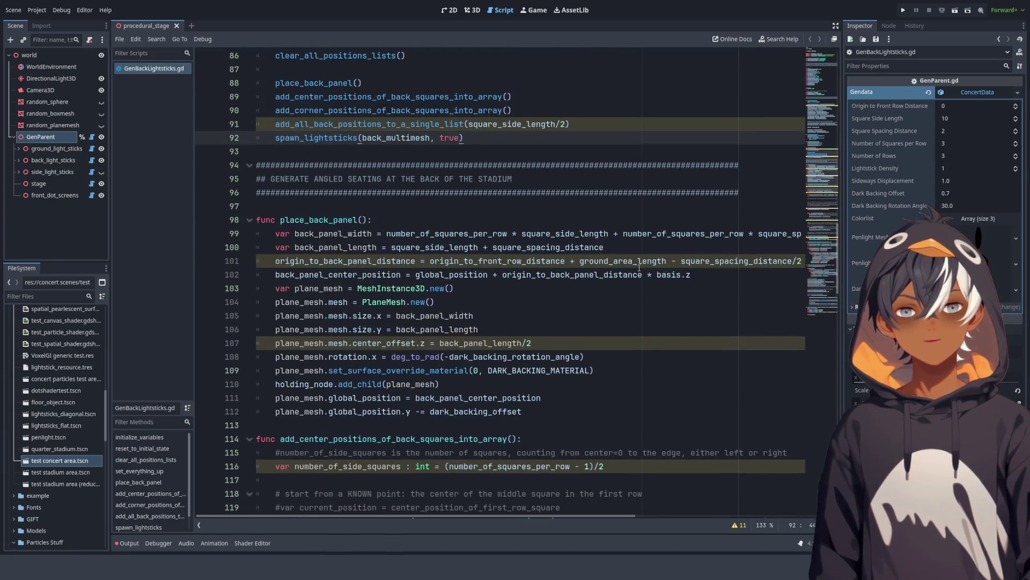
pyautogui.scroll(-8, 623, 271)
pyautogui.scroll(-5, 520, 262)
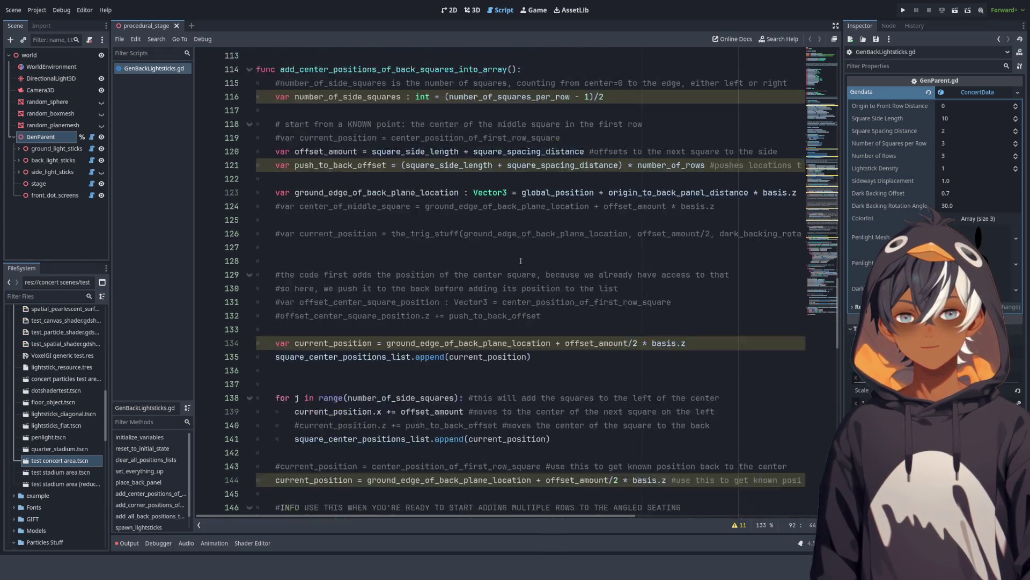
pyautogui.scroll(5, 512, 263)
pyautogui.scroll(11, 506, 264)
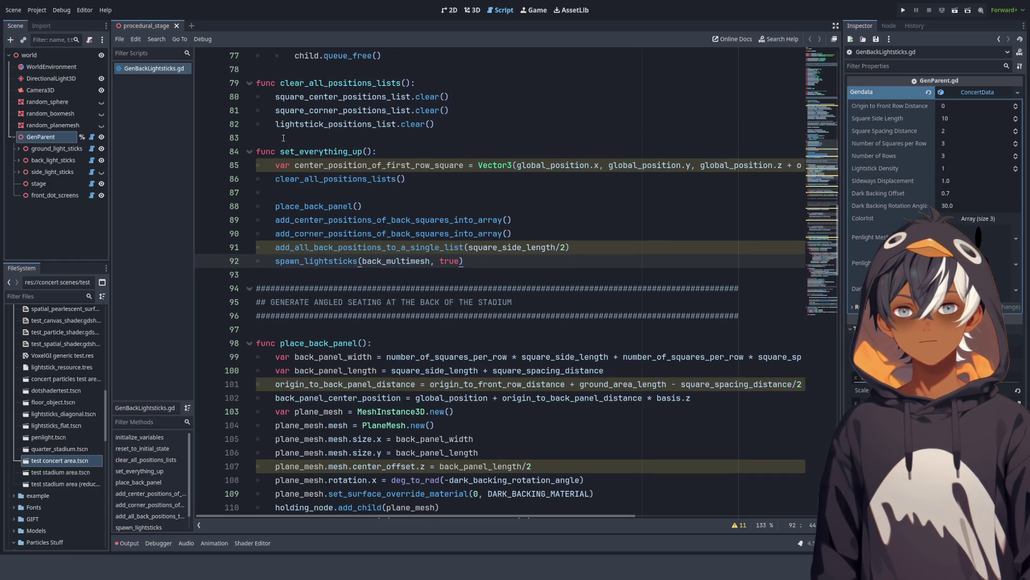
pyautogui.scroll(-17, 282, 257)
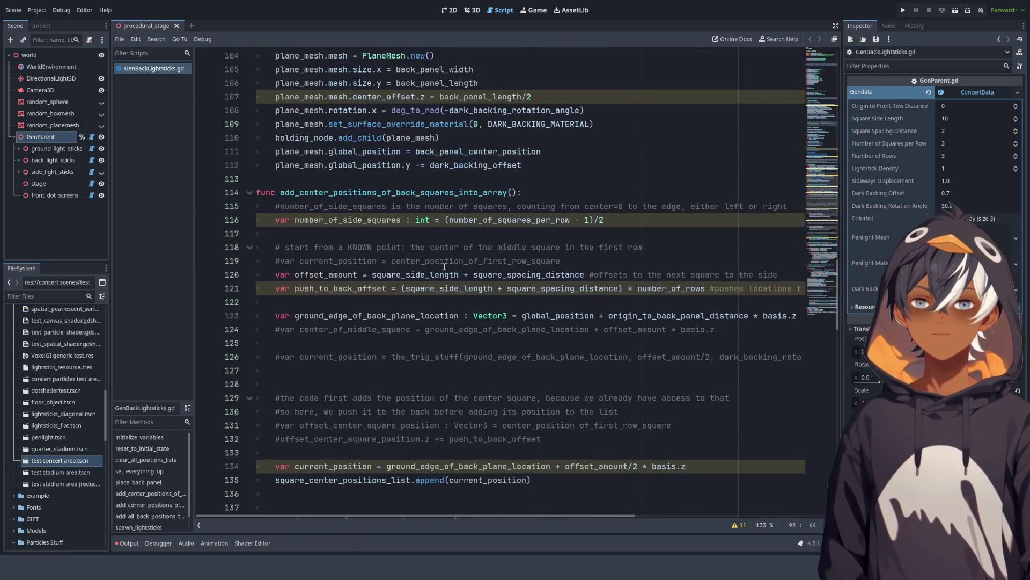
pyautogui.scroll(-7, 312, 217)
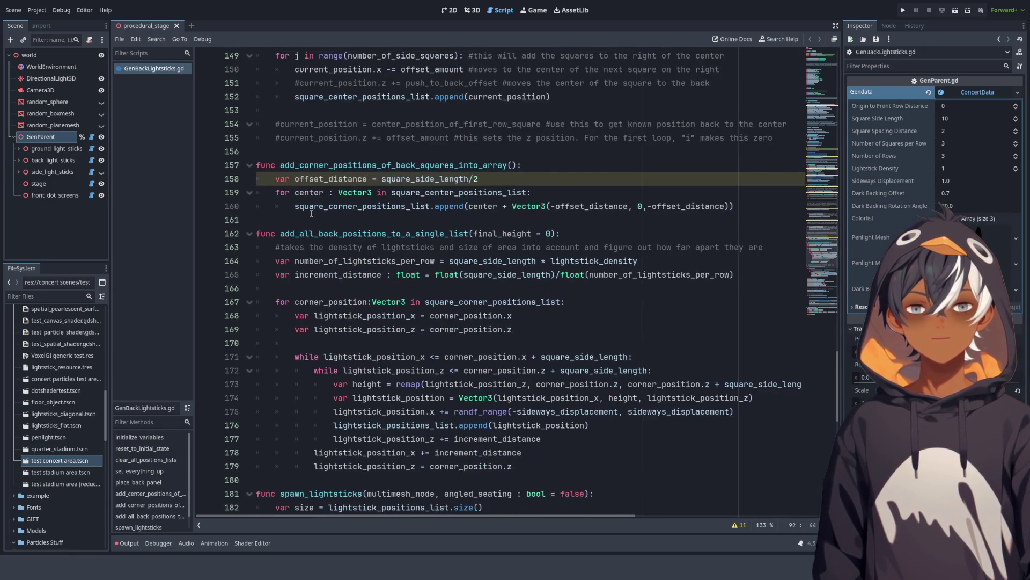
pyautogui.scroll(-4, 311, 212)
pyautogui.scroll(20, 314, 212)
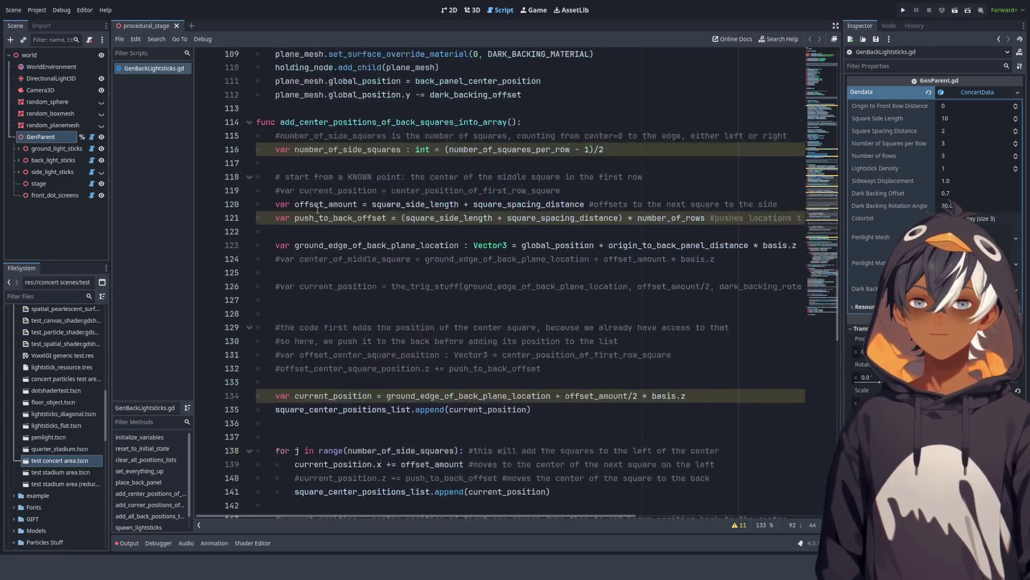
pyautogui.scroll(6, 317, 210)
pyautogui.scroll(-6, 317, 210)
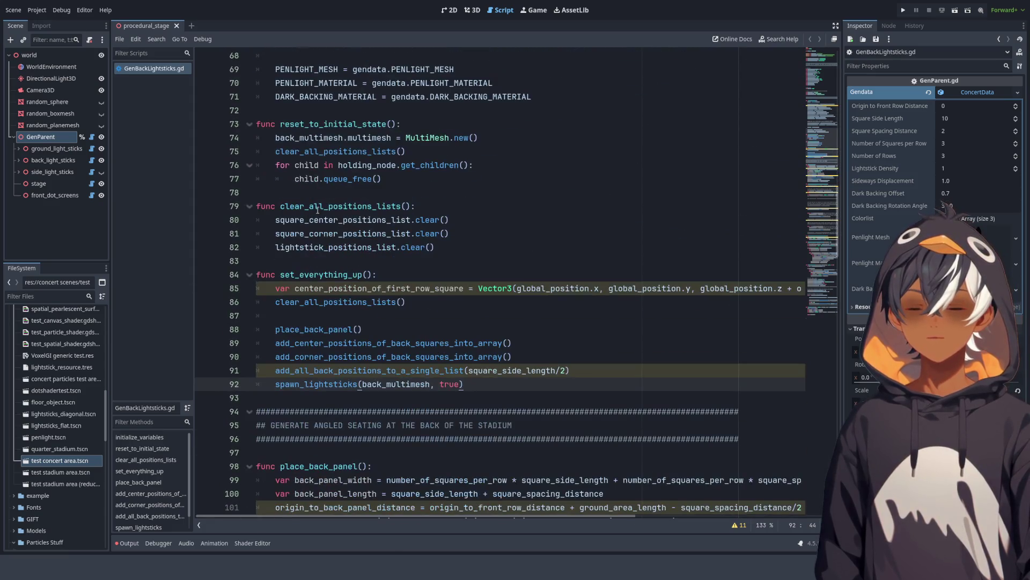
pyautogui.scroll(-6, 317, 210)
pyautogui.scroll(6, 317, 211)
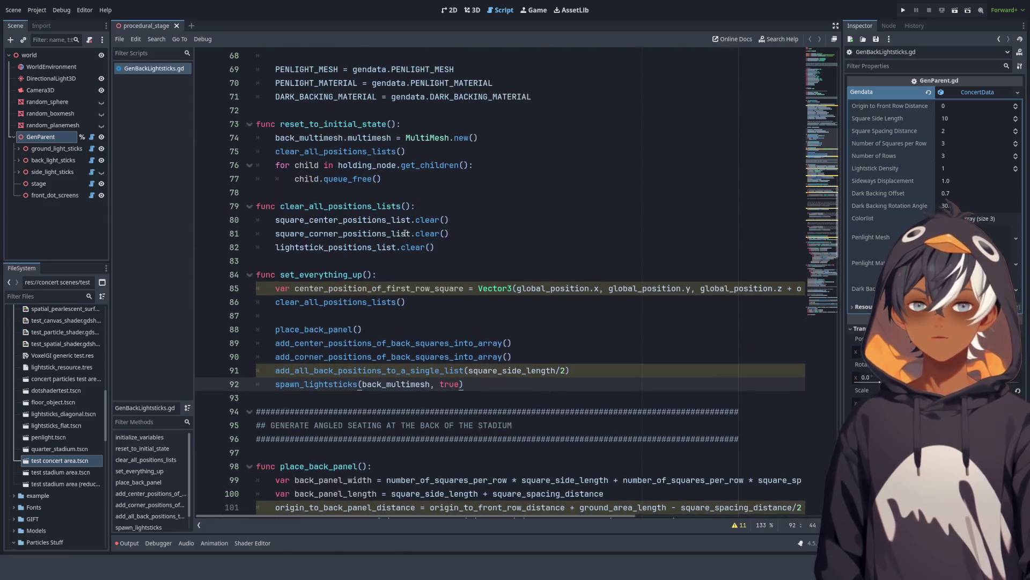
pyautogui.scroll(3, 449, 319)
pyautogui.scroll(-3, 429, 312)
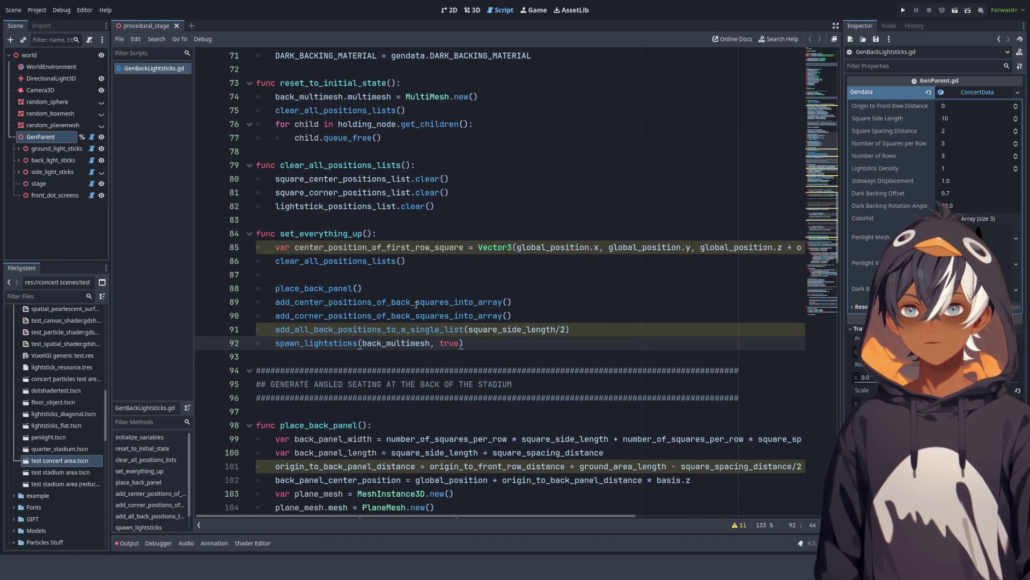
pyautogui.scroll(1, 415, 298)
pyautogui.scroll(12, 414, 298)
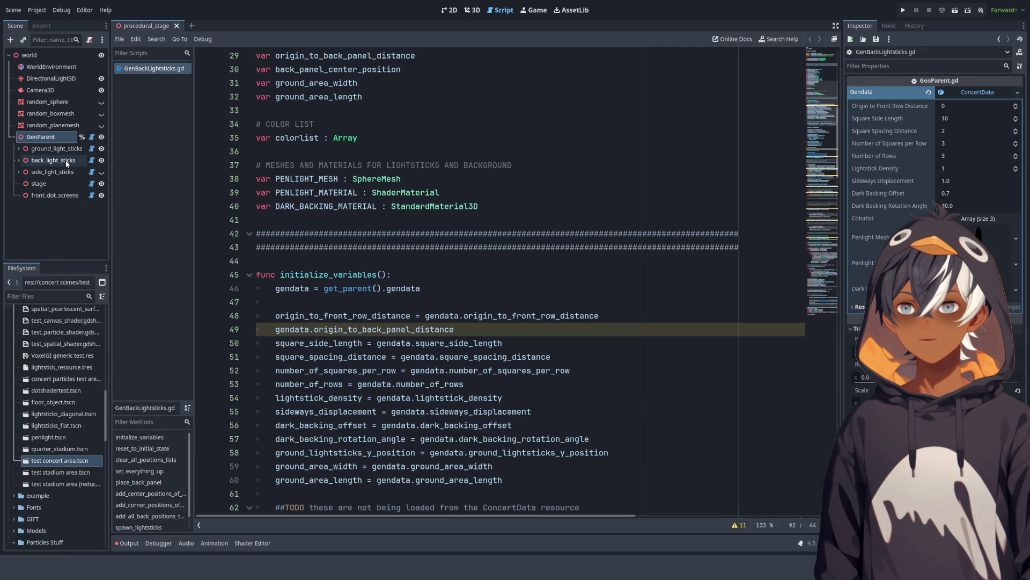
# Step: Open GenSideLightsticks.gd, close GenBackLightsticks.gd, and examine the holding_node error on line 87
pyautogui.click(92, 172)
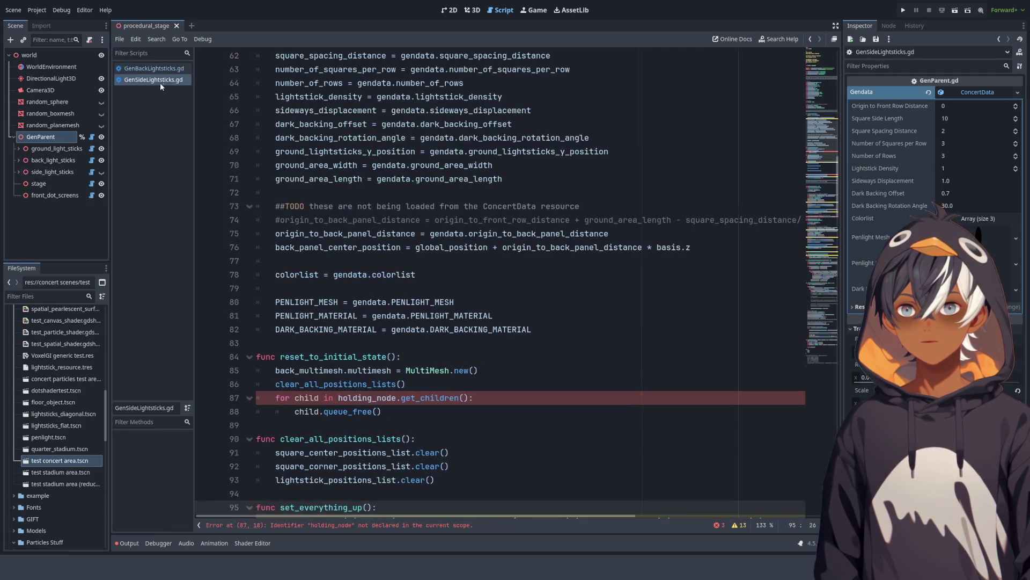
pyautogui.click(153, 69)
pyautogui.middleClick(154, 70)
pyautogui.scroll(-3, 482, 254)
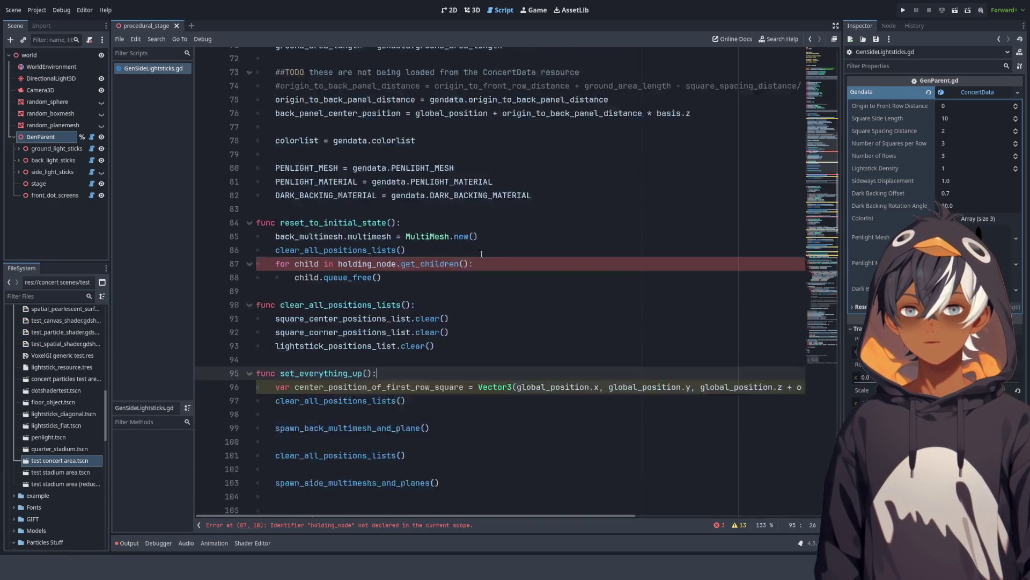
pyautogui.scroll(-3, 481, 254)
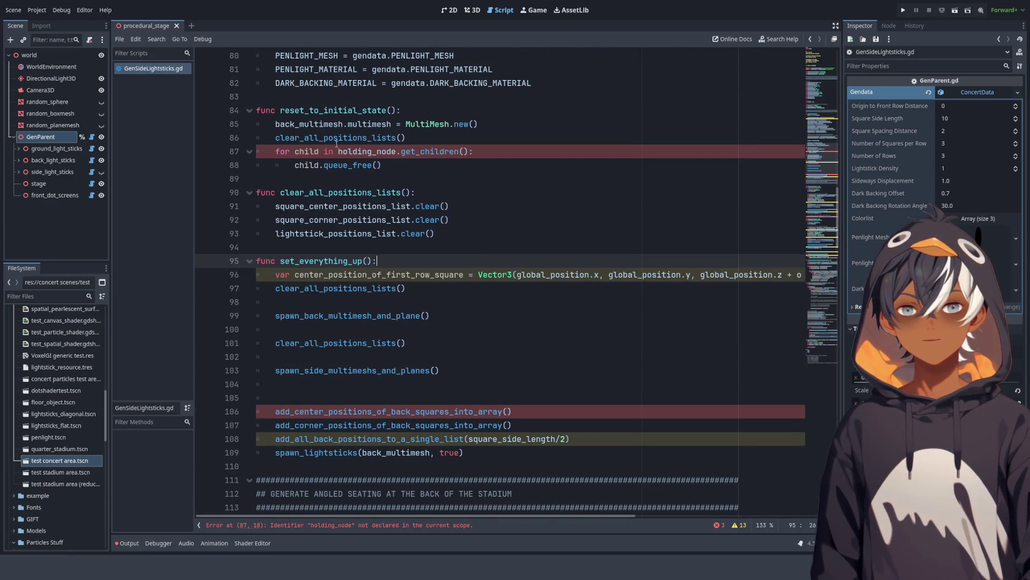
pyautogui.click(392, 152)
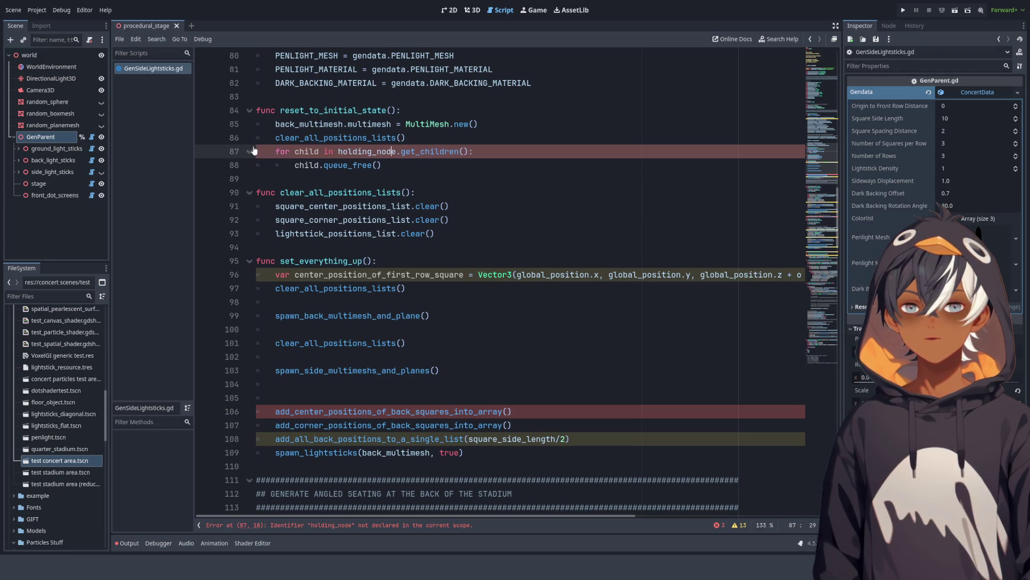
pyautogui.click(452, 167)
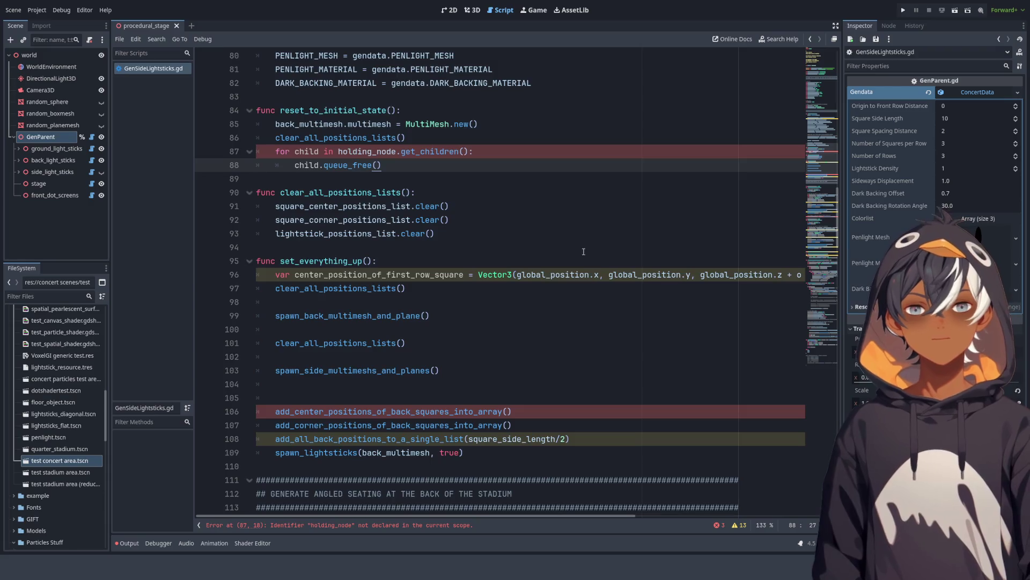
pyautogui.scroll(-5, 581, 245)
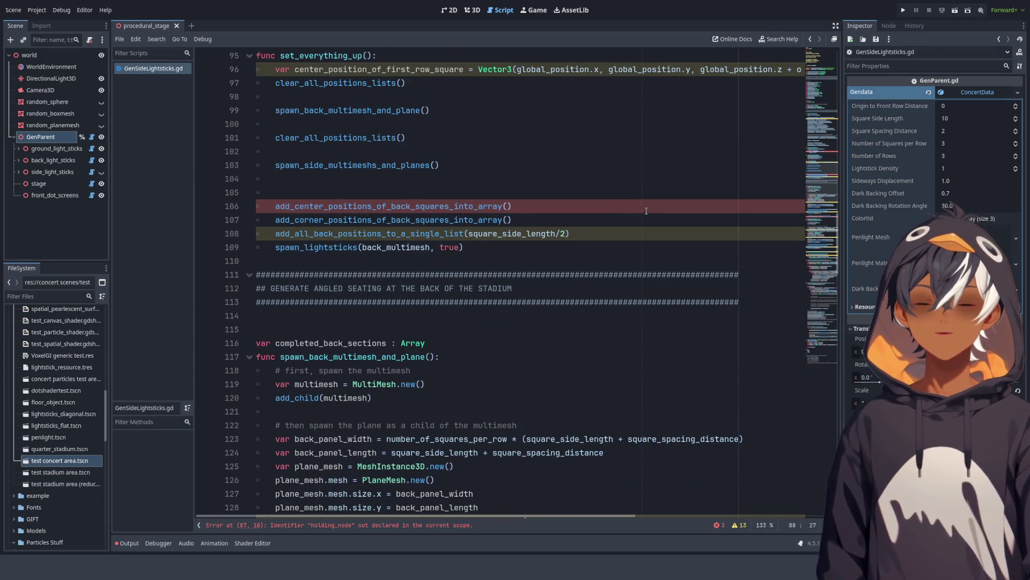